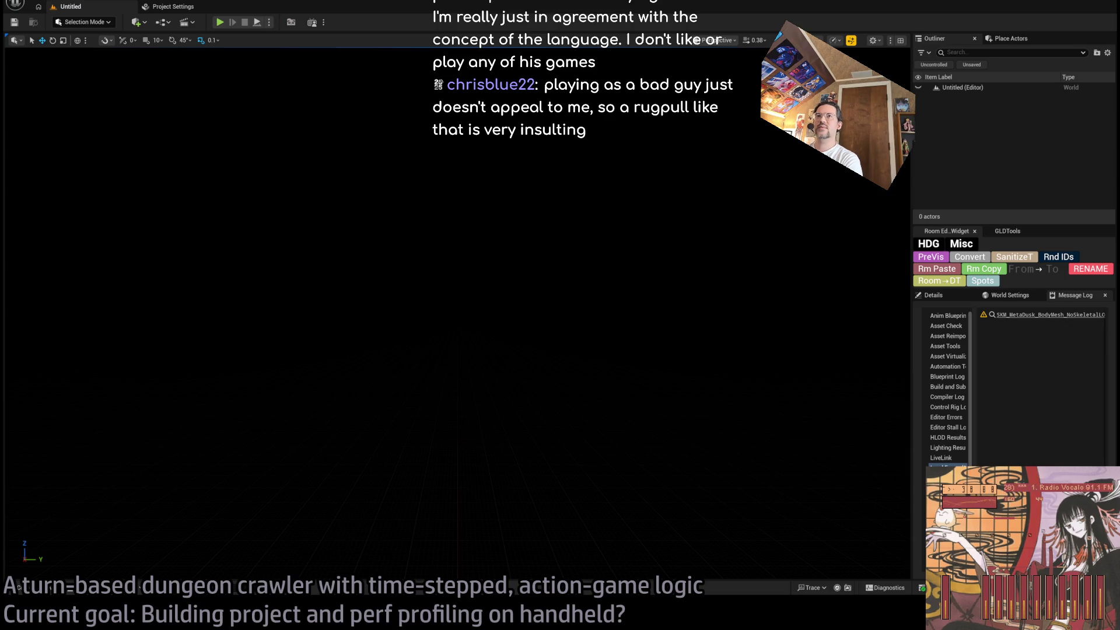
Open the Output Log, scroll to the end, and select the BUILD FAILED lines
key("alt+Tab")
key("alt+Tab")
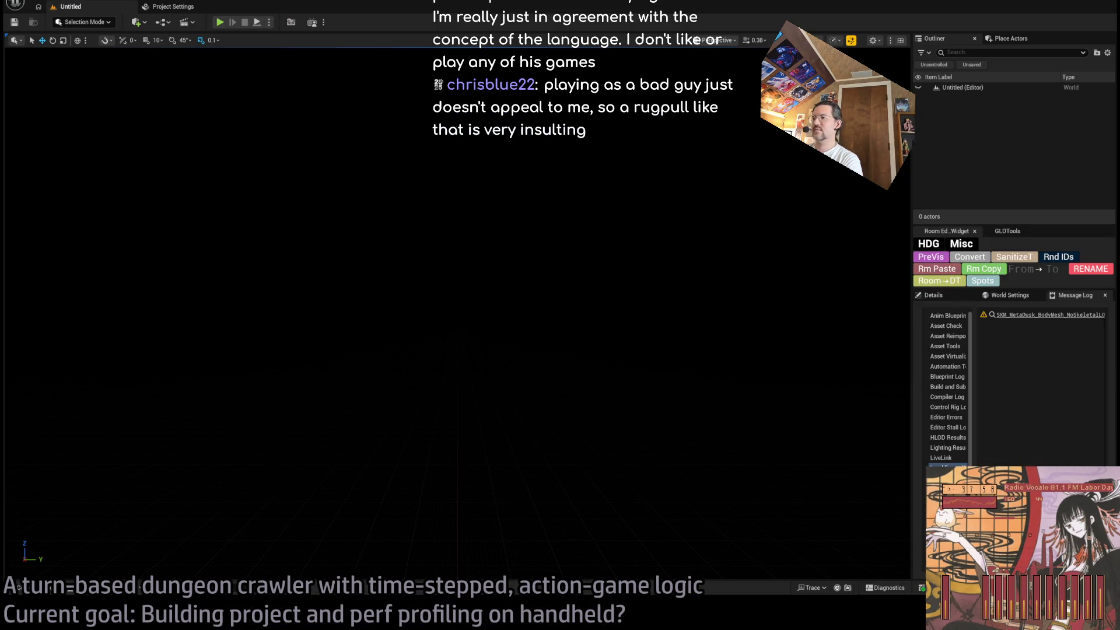
key("grave")
scroll(478, 455, "down", 4)
scroll(1106, 304, "down", 15)
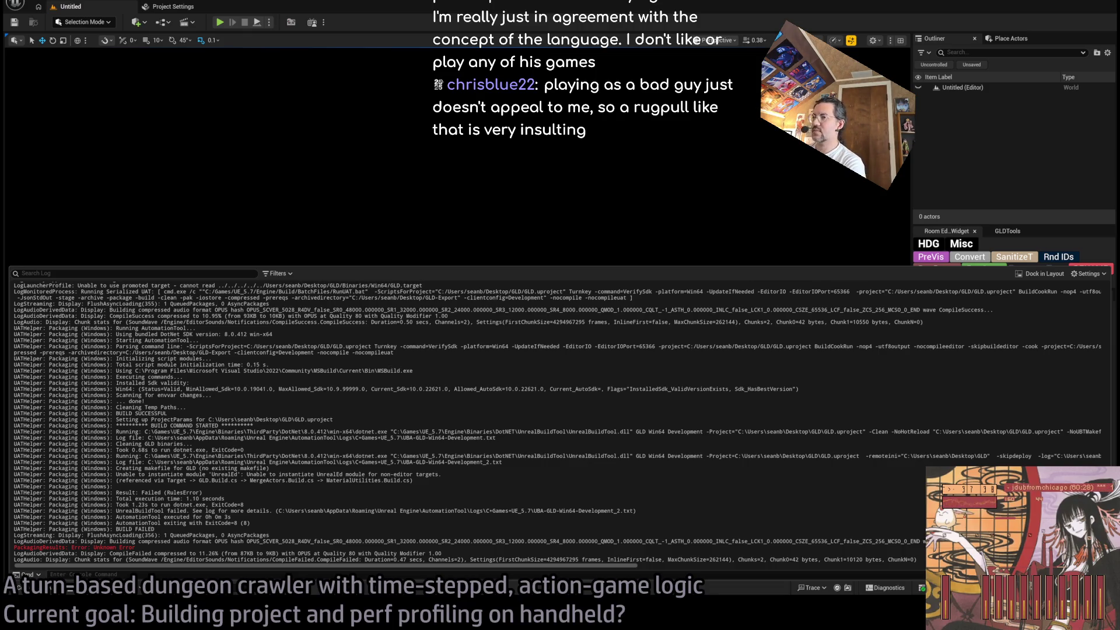
left_click_drag(482, 548, 432, 525)
left_click(430, 527)
key("grave")
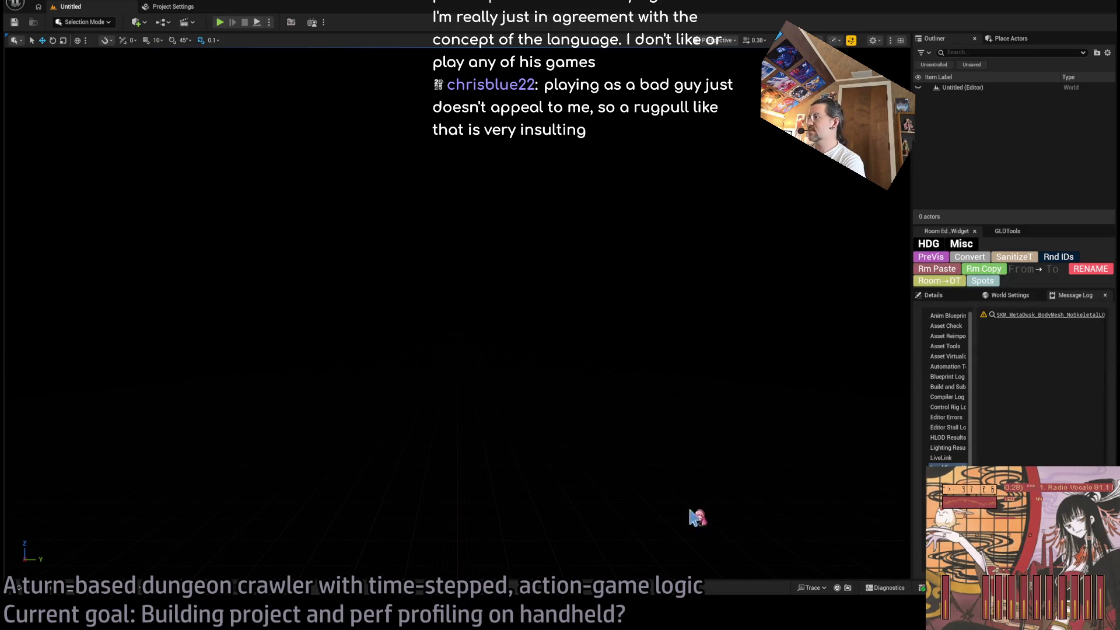
left_click(53, 592)
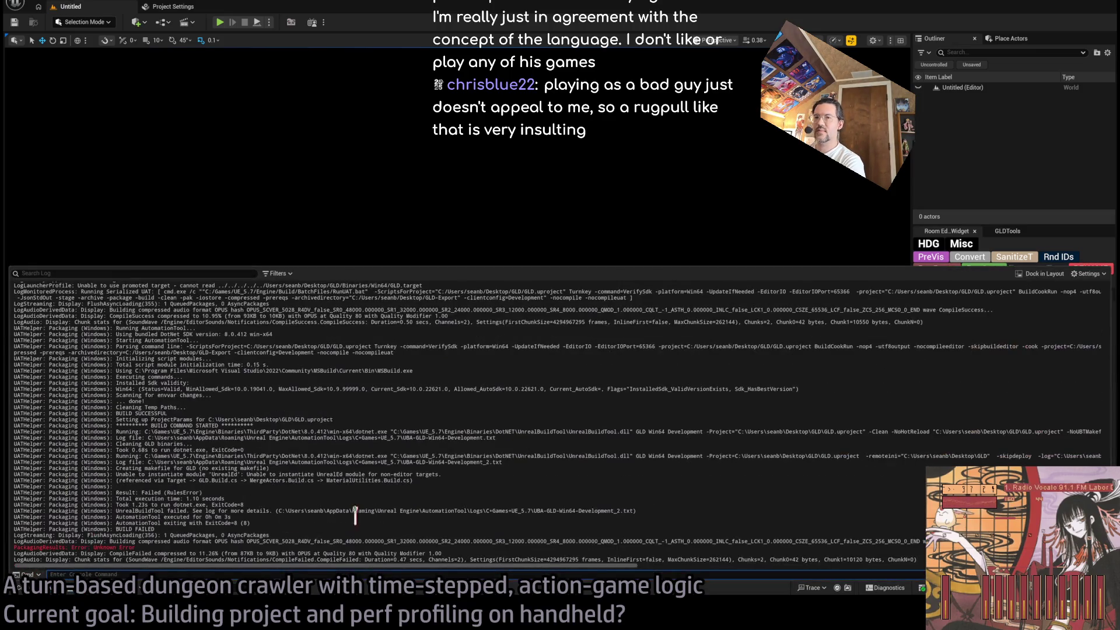
left_click(539, 547)
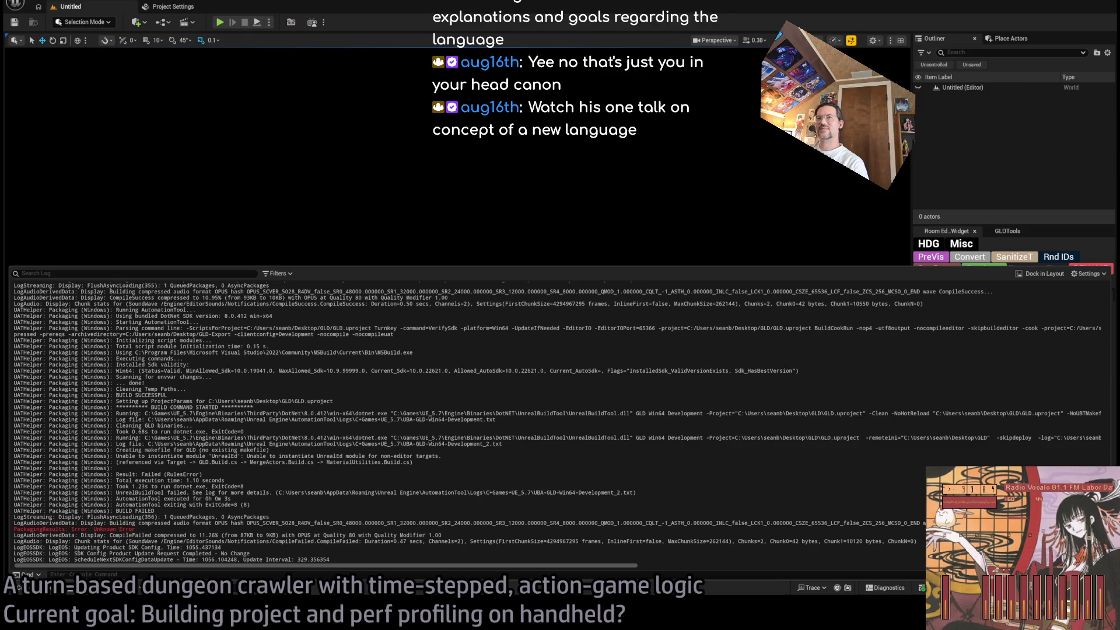
left_click_drag(15, 476, 436, 522)
left_click(385, 505)
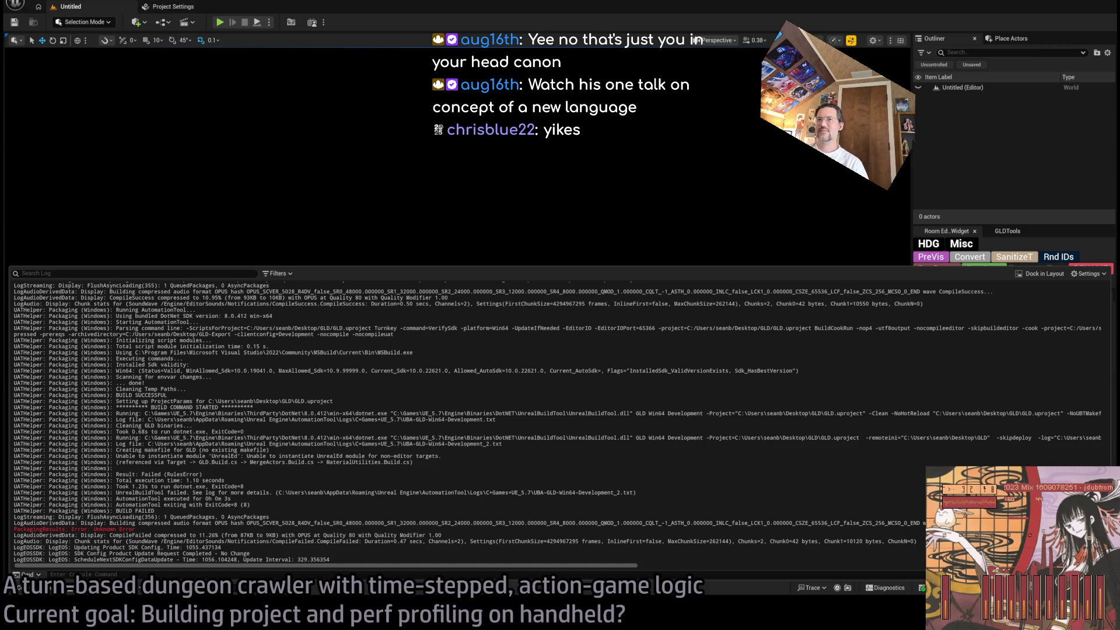
mouse_move(14, 511)
left_mouse_down()
mouse_move(443, 542)
mouse_move(917, 542)
left_mouse_up()
triple_click(467, 541)
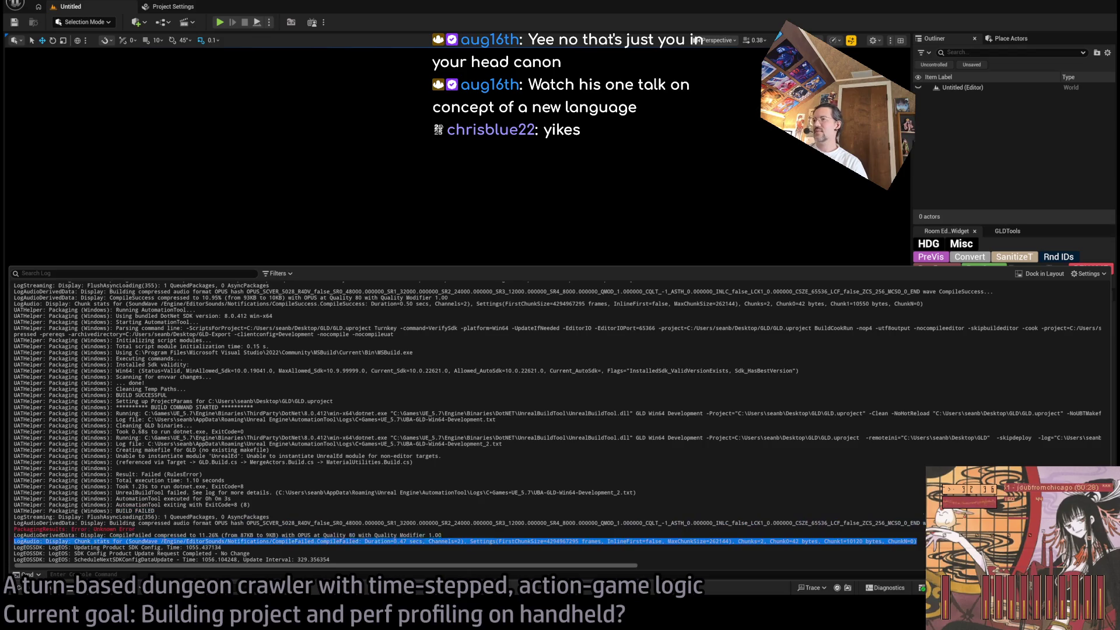
left_click(433, 531)
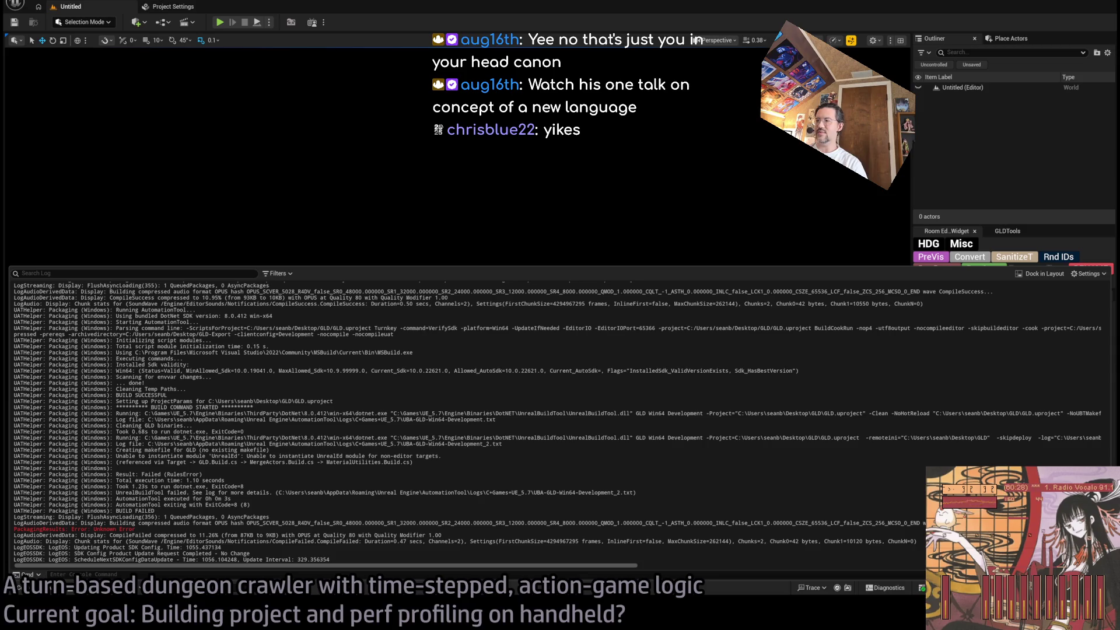
left_click_drag(924, 541, 866, 504)
left_click(864, 514)
left_click(744, 510)
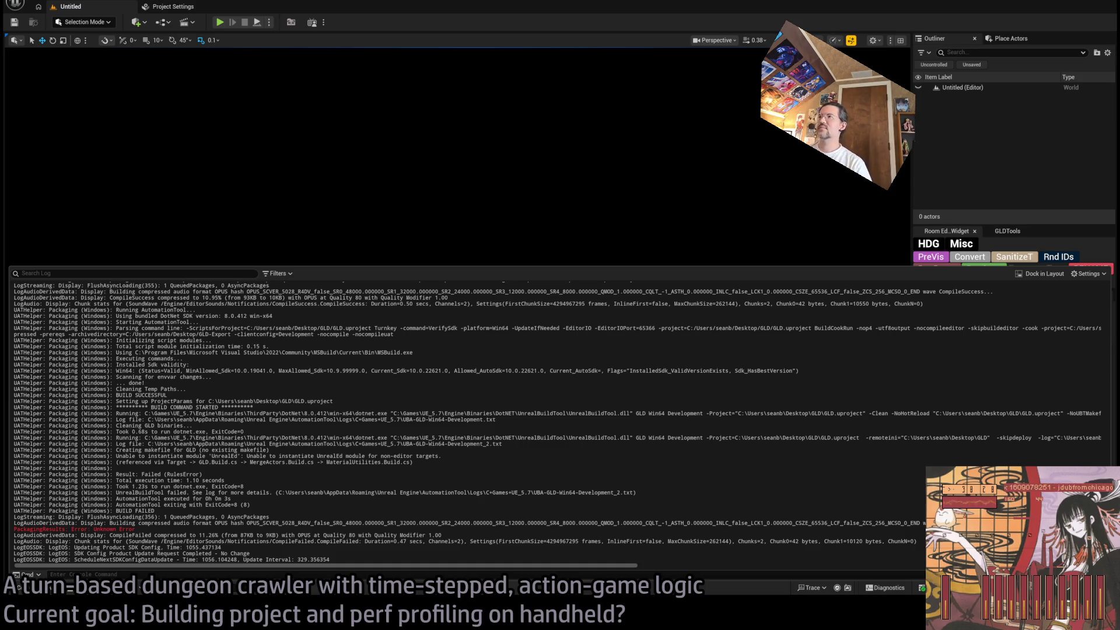
key("alt+Tab")
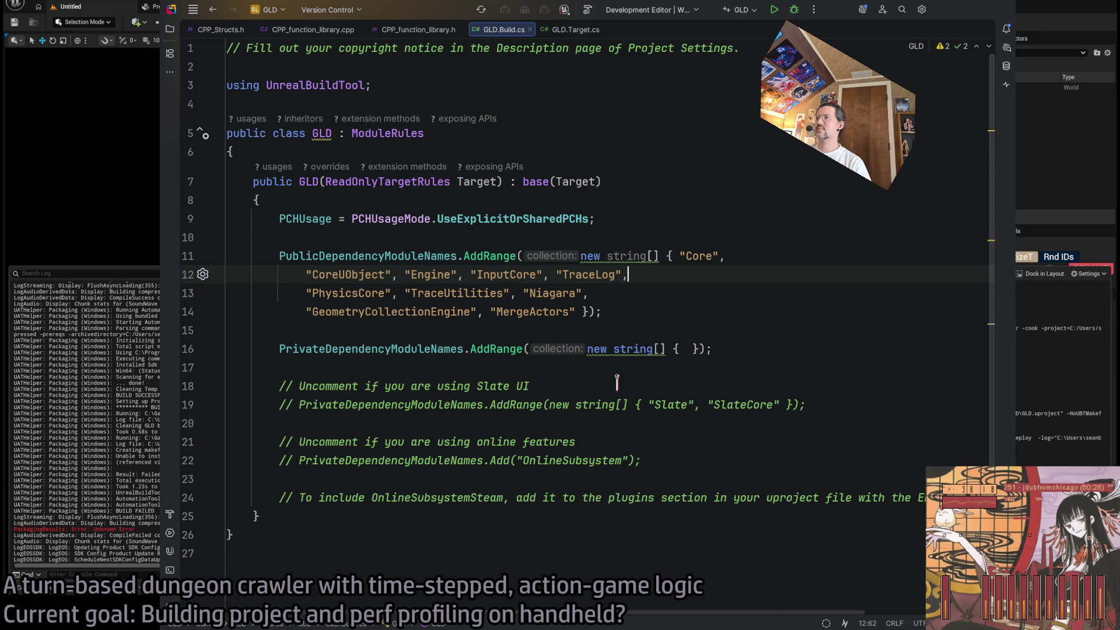
mouse_move(786, 351)
left_mouse_down()
mouse_move(752, 220)
mouse_move(778, 350)
mouse_move(732, 221)
mouse_move(741, 379)
left_mouse_up()
left_click(743, 224)
left_click(731, 216)
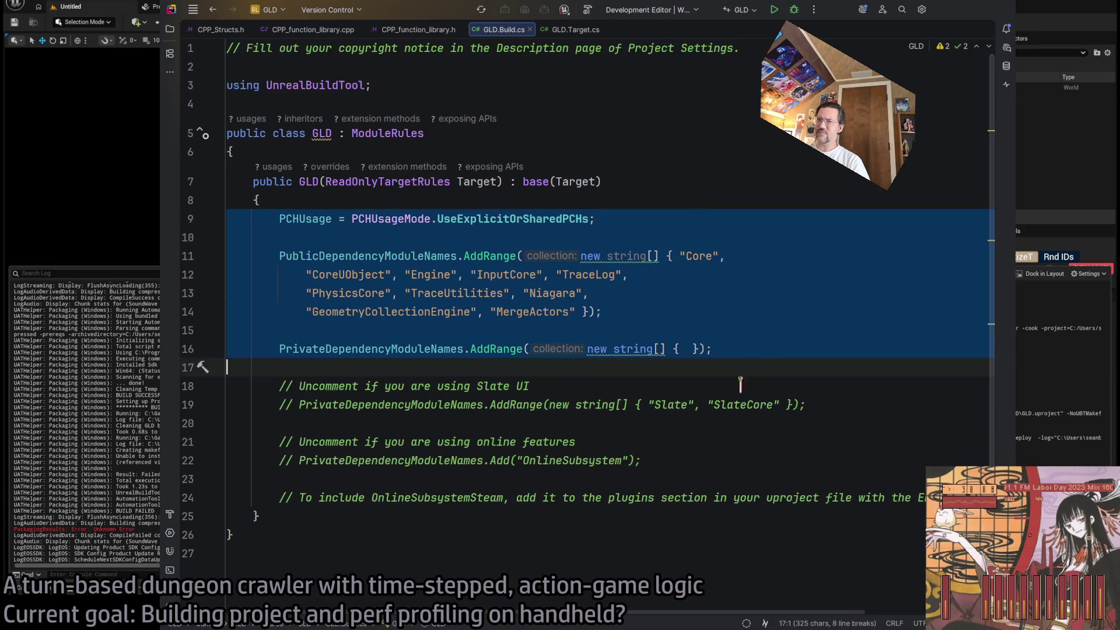
left_click(752, 369)
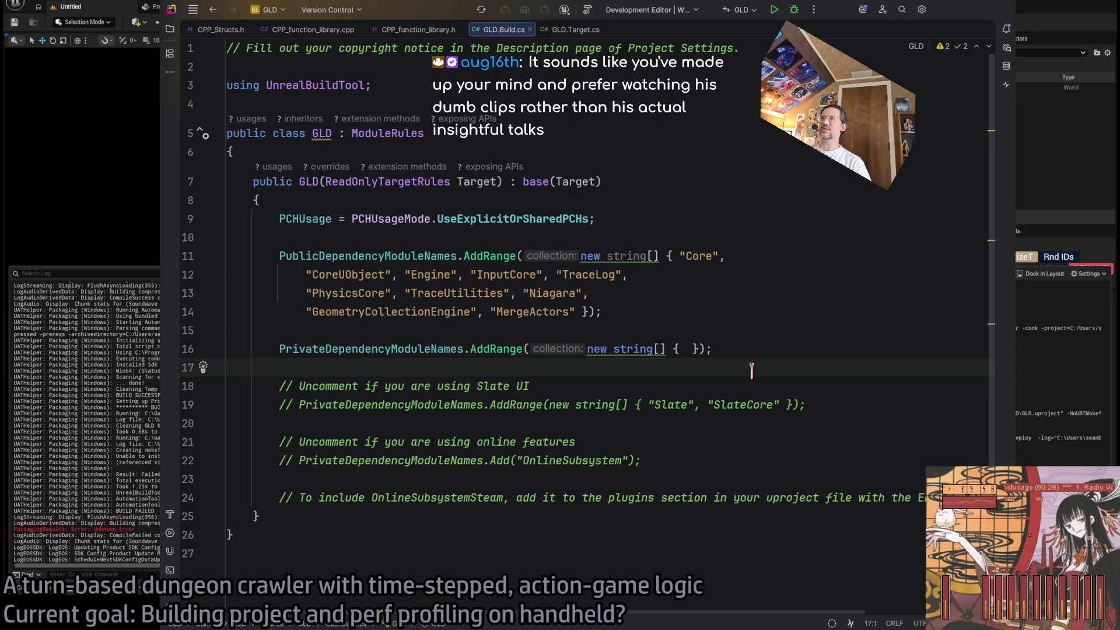
left_click(955, 13)
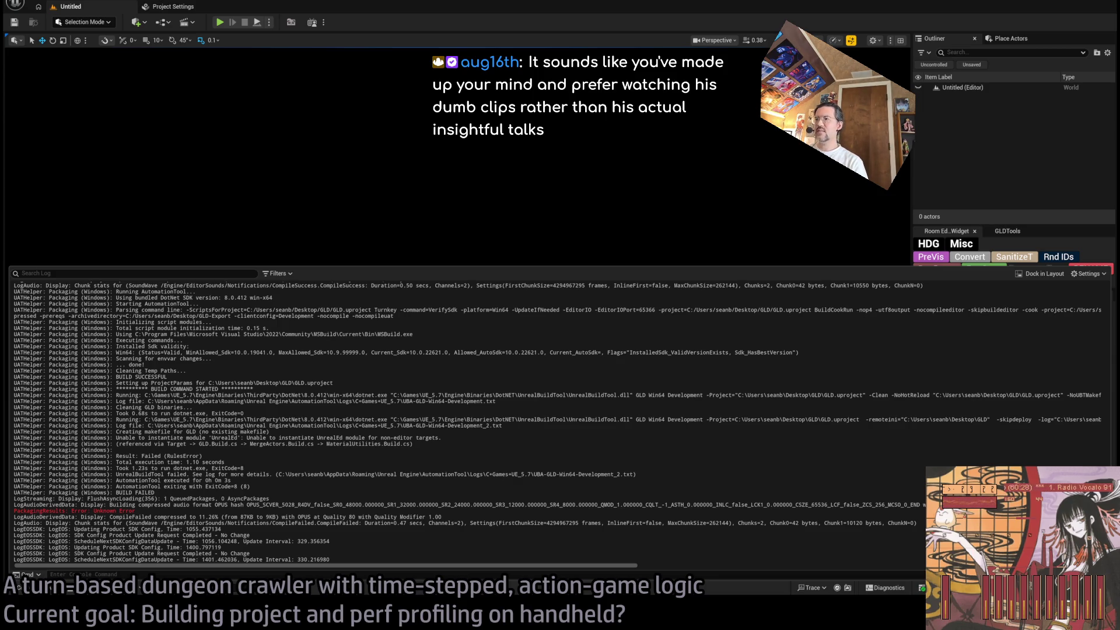
Select the final failed-build log lines from LogStreaming, clear them, then switch to the 'silksong sales' results
left_click_drag(88, 493, 350, 523)
key("shift+Down")
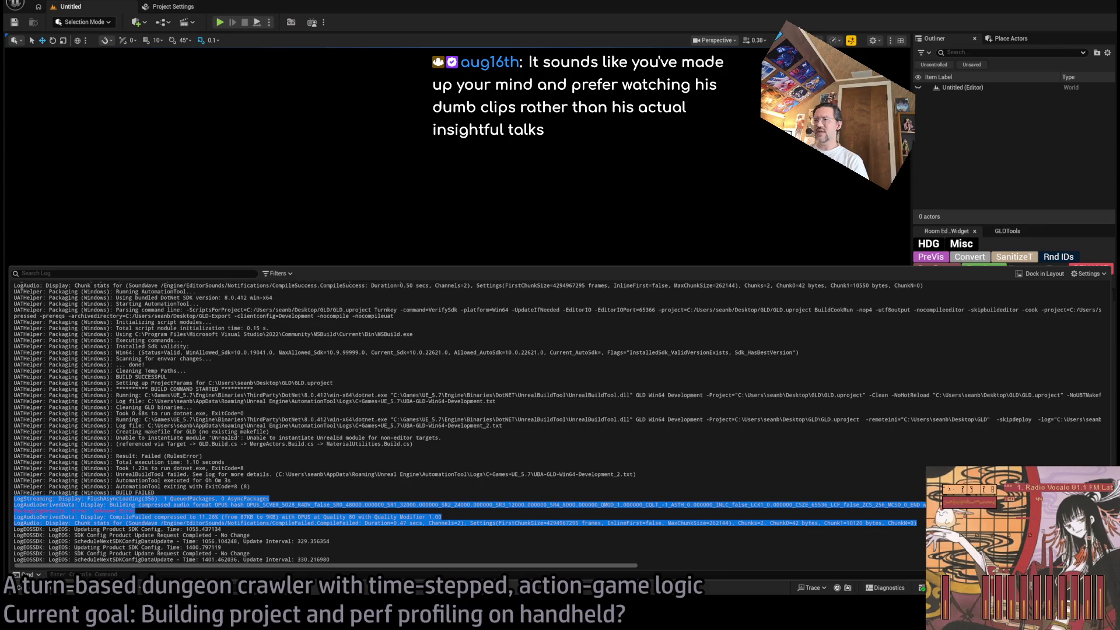
left_click(375, 509)
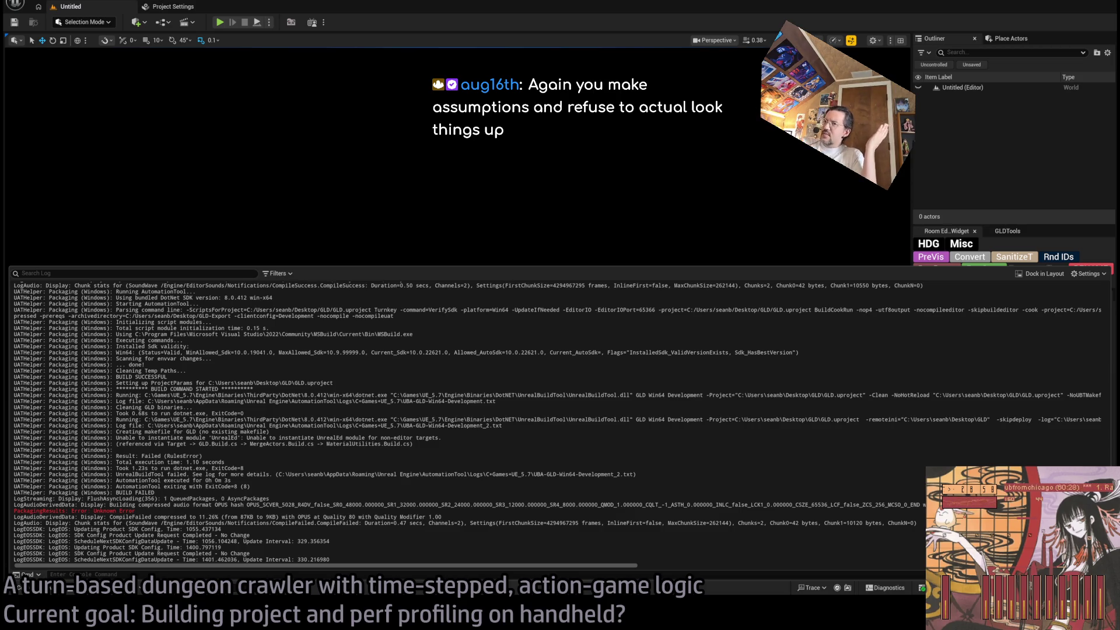
key("alt+Tab")
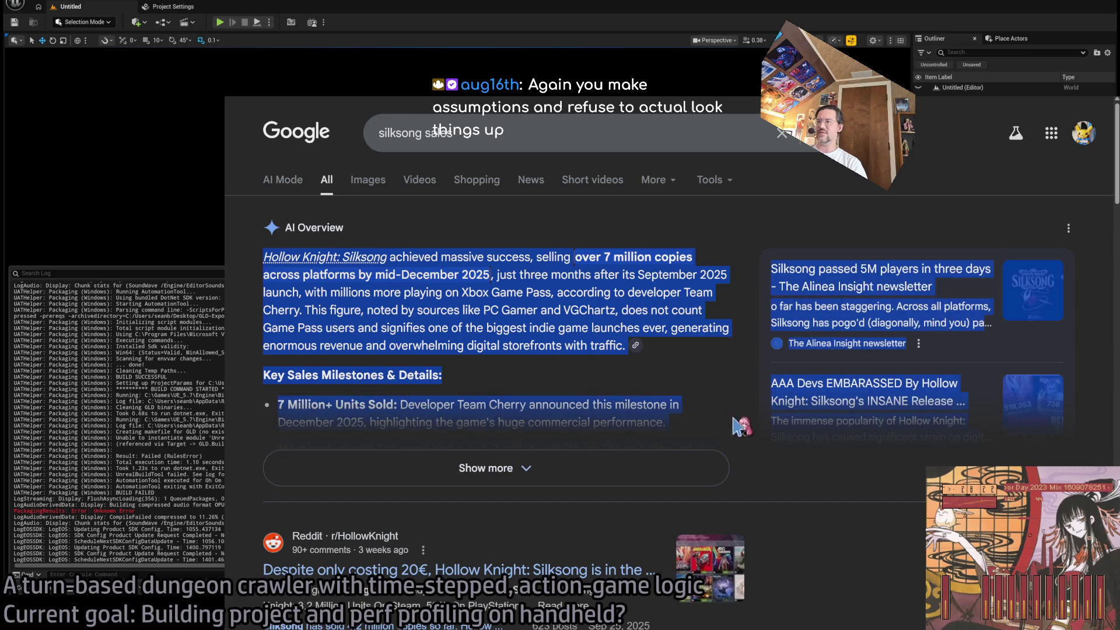
Expand the Silksong sales AI Overview, read through it, then return to Unreal Editor
left_click(709, 463)
scroll(454, 403, "down", 8)
scroll(525, 406, "up", 5)
scroll(524, 404, "up", 3)
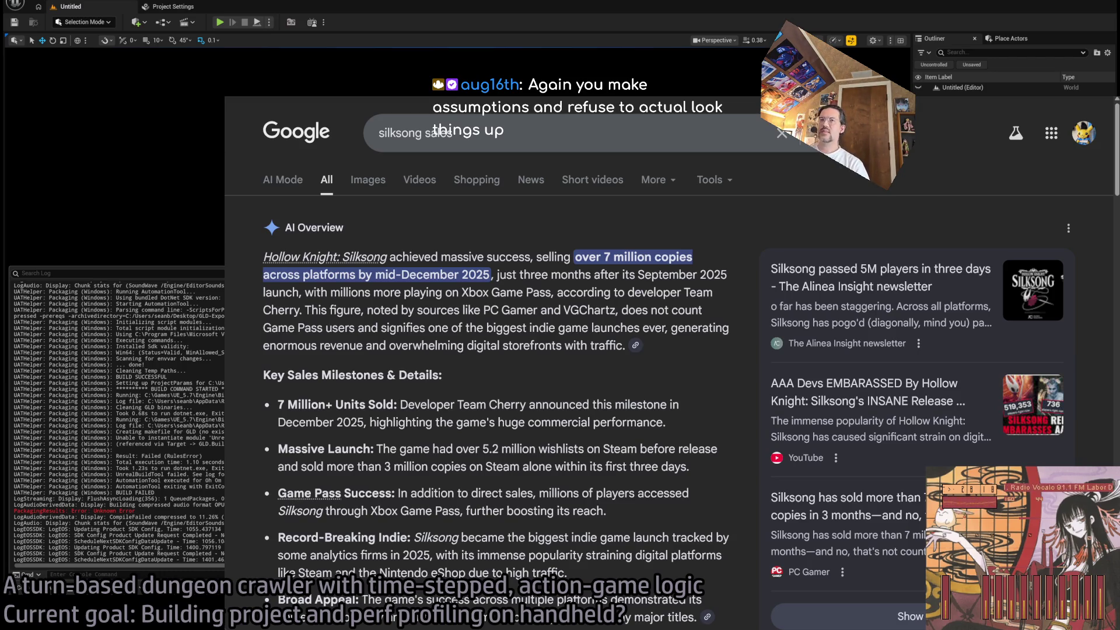
key("alt+Tab")
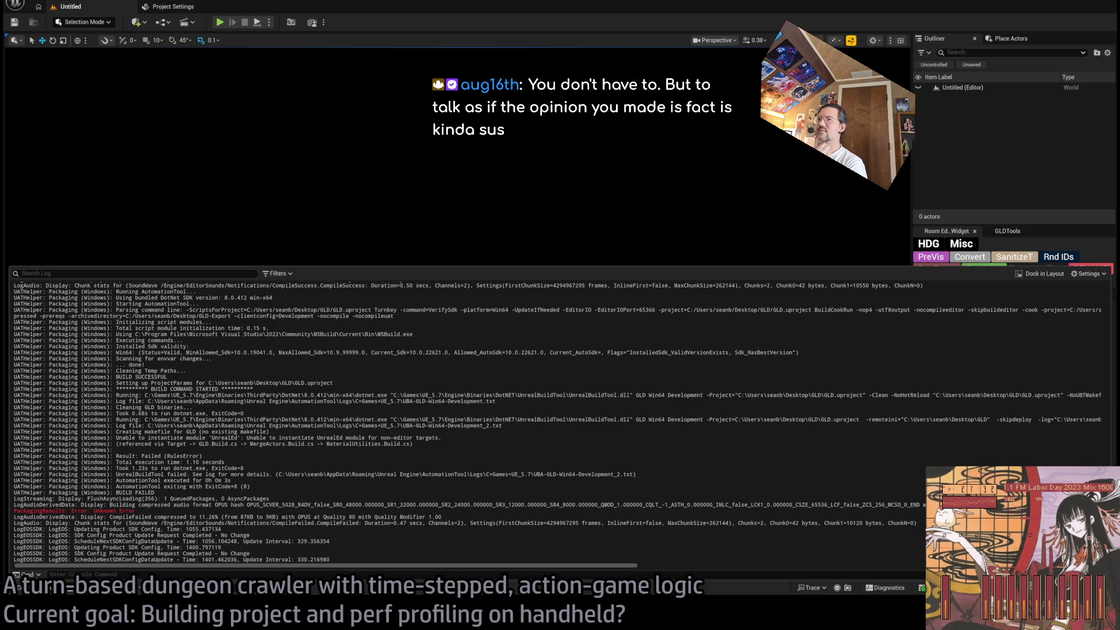
Check the Silksong results, select the LogStreaming to LogAudio lines, then bring GLD.Build.cs forward
key("alt+Tab")
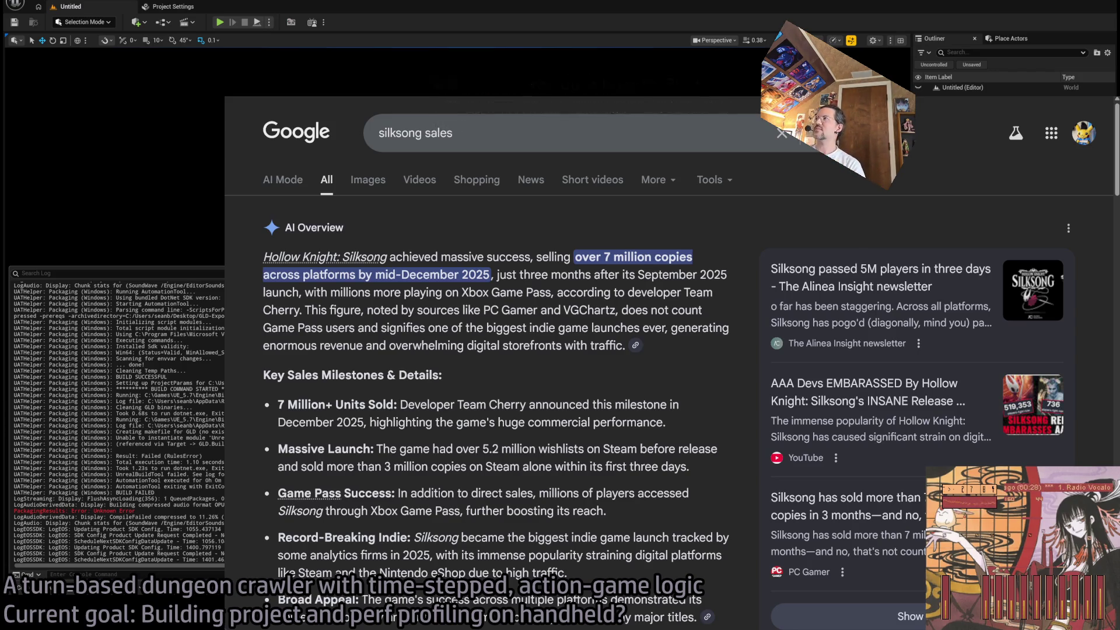
key("alt+Tab")
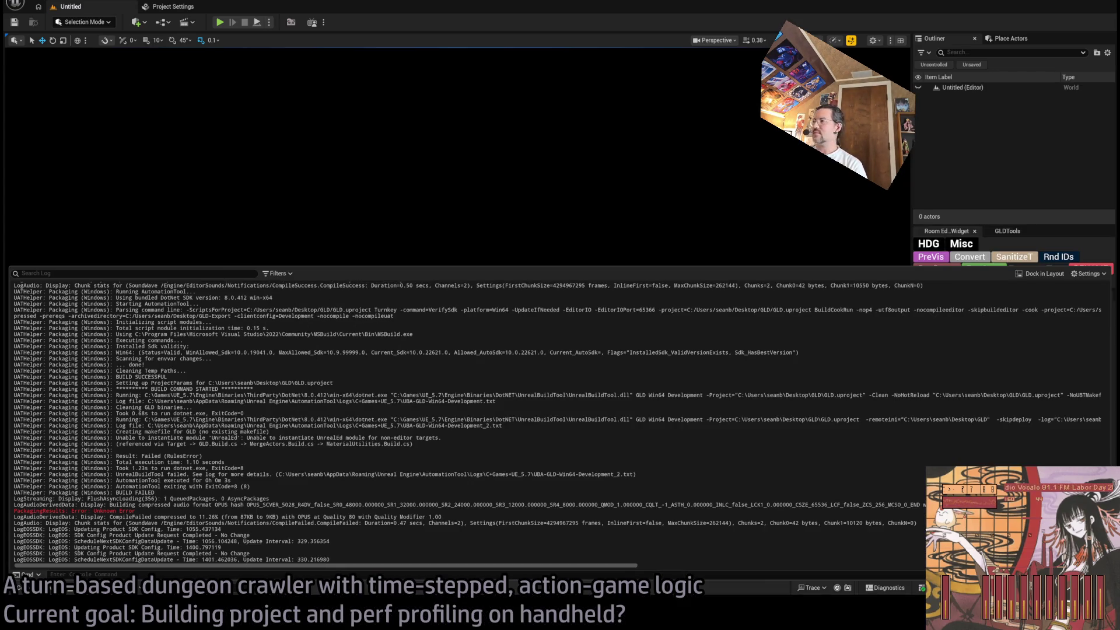
left_click_drag(14, 499, 917, 523)
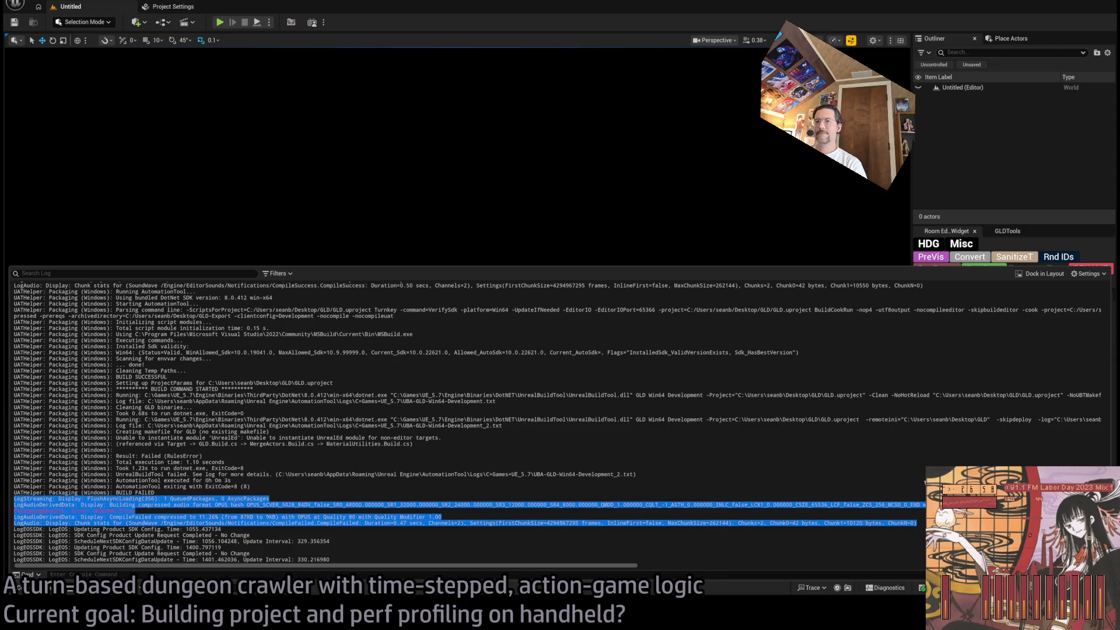
mouse_move(14, 499)
left_mouse_down()
mouse_move(918, 511)
mouse_move(917, 524)
left_mouse_up()
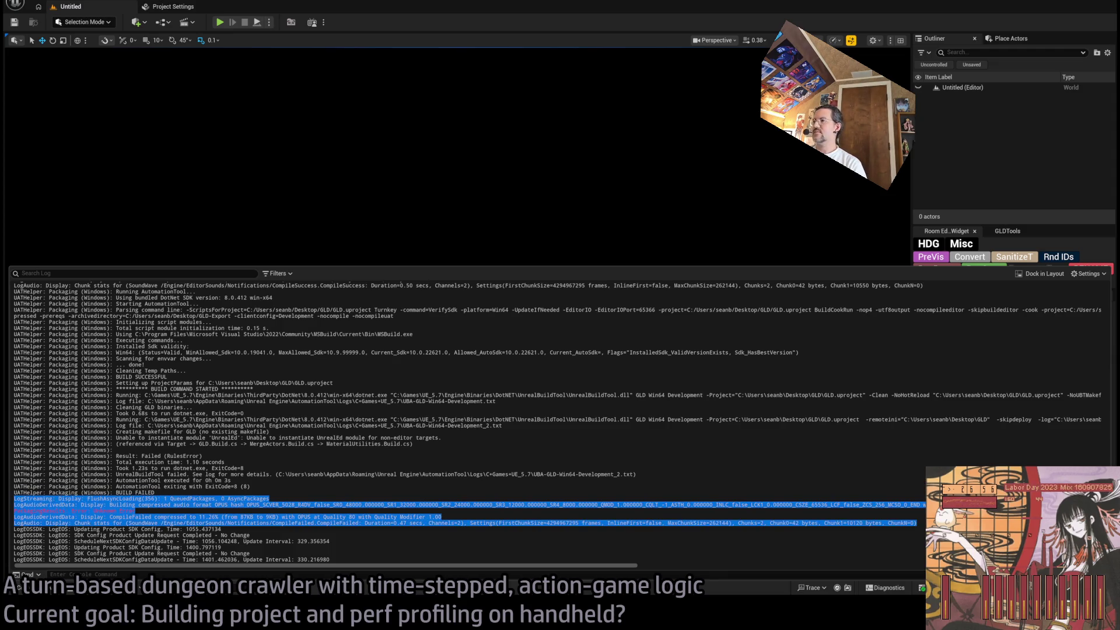
left_click(918, 524)
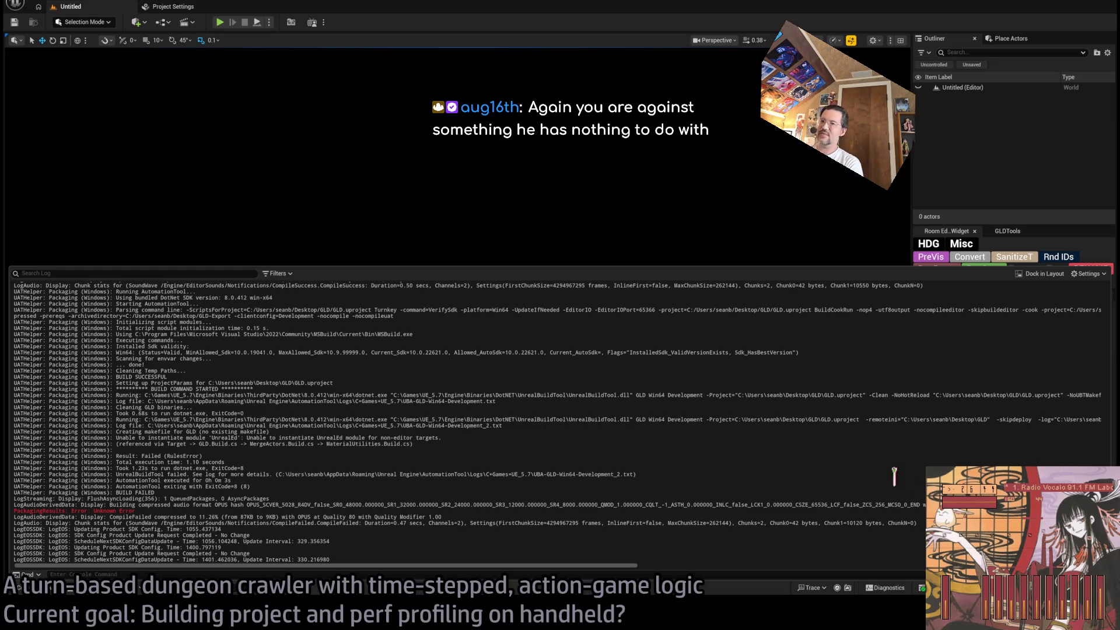
key("alt+Tab")
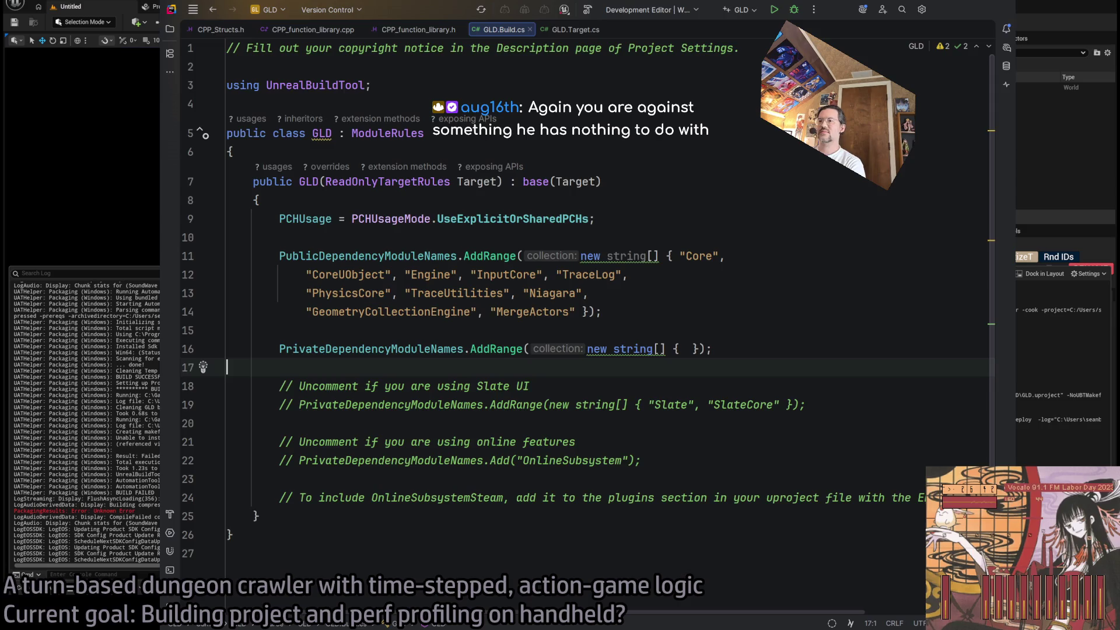
Switch from GLD.Build.cs in Rider back to the Unreal Editor's output log
key("alt+Tab")
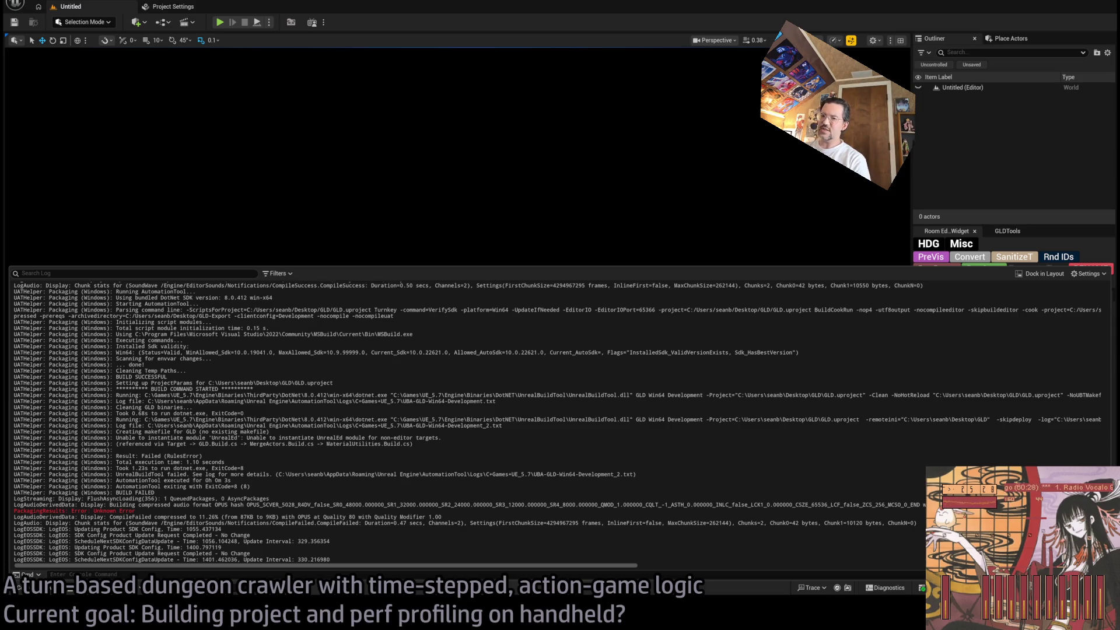
key("alt+Tab")
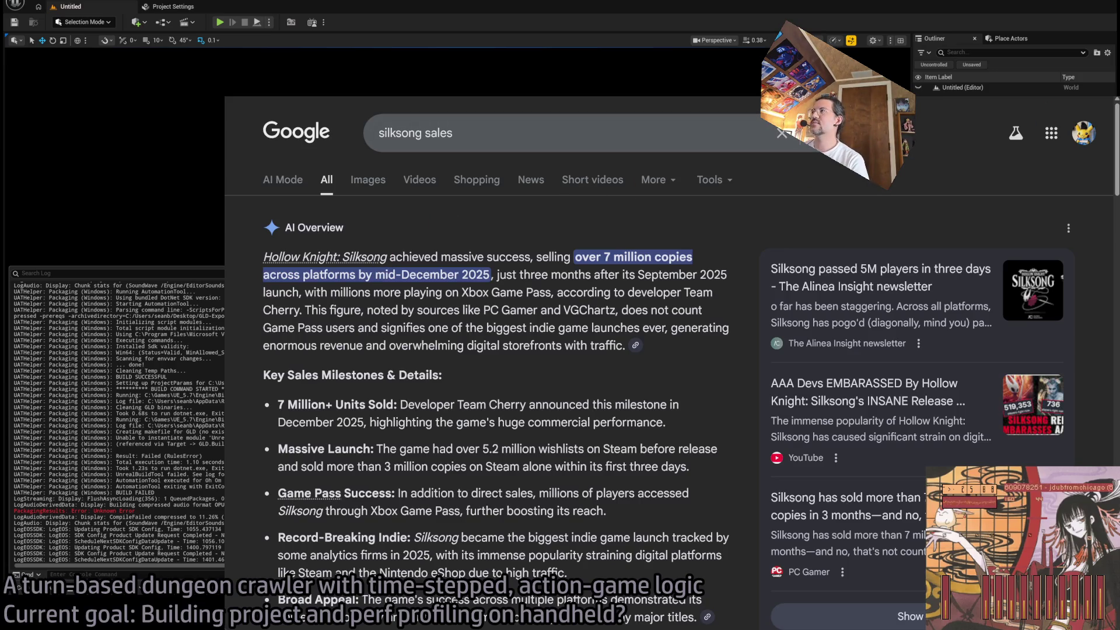
key("alt+Tab")
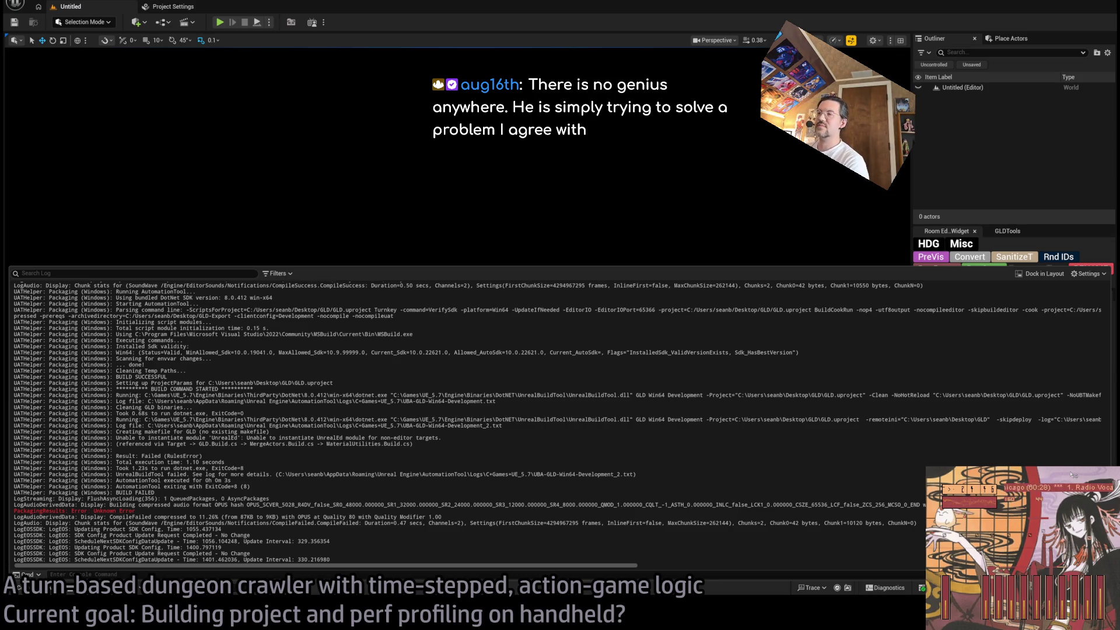
key("alt+Tab")
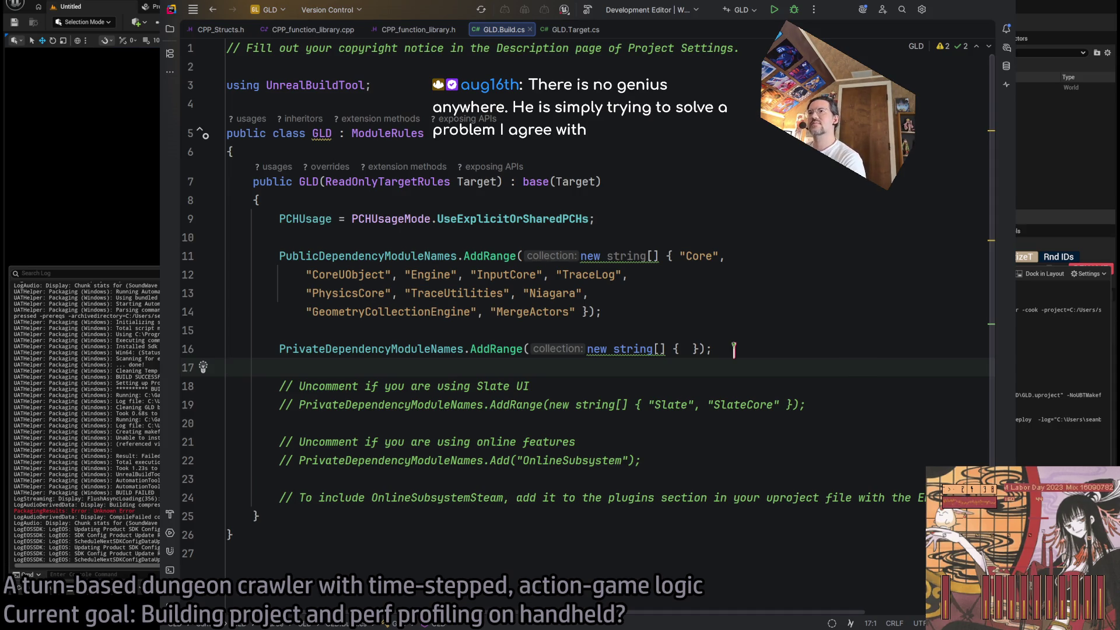
left_click(958, 6)
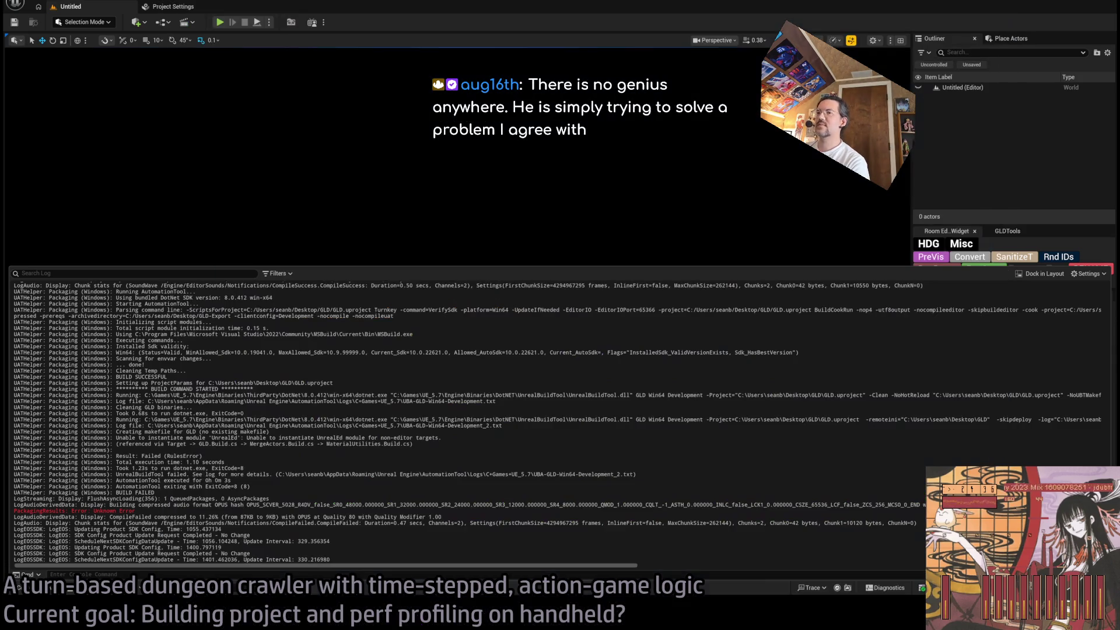
Select log text after BUILD FAILED, including the word Building and an audio compression line
mouse_move(310, 493)
left_mouse_down()
mouse_move(335, 517)
mouse_move(396, 528)
left_mouse_up()
left_click(809, 521)
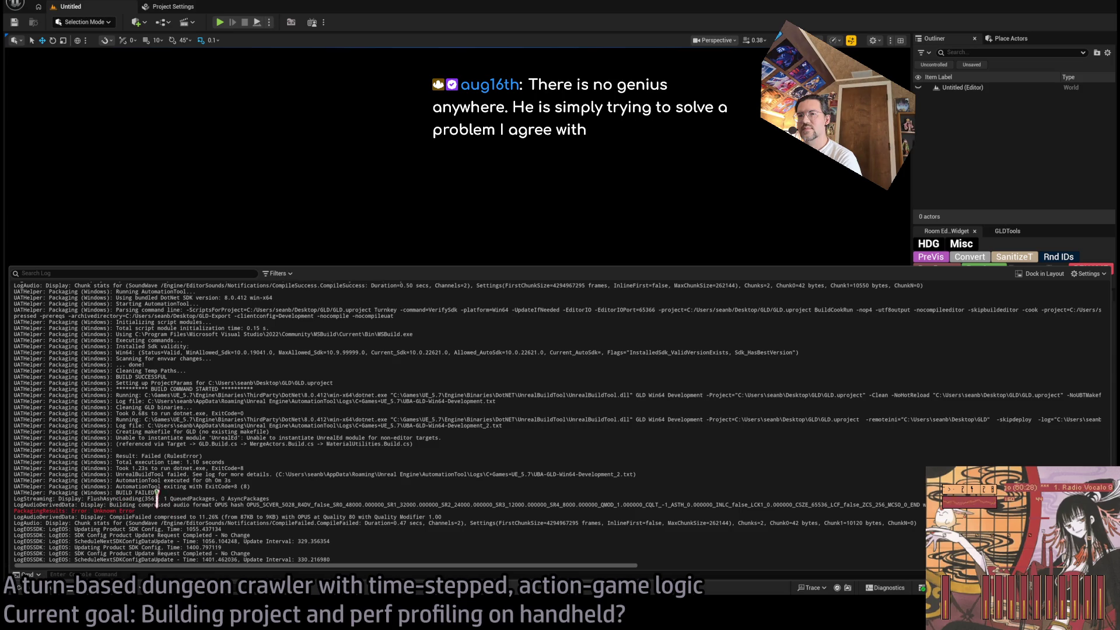
scroll(237, 483, "up", 4)
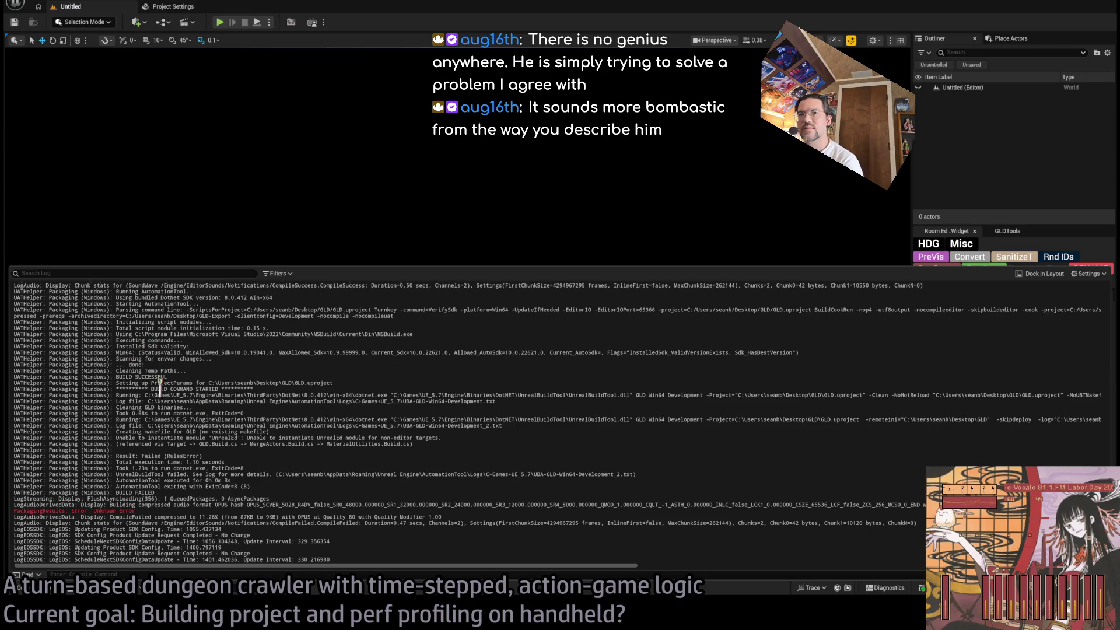
double_click(122, 505)
left_click(264, 504)
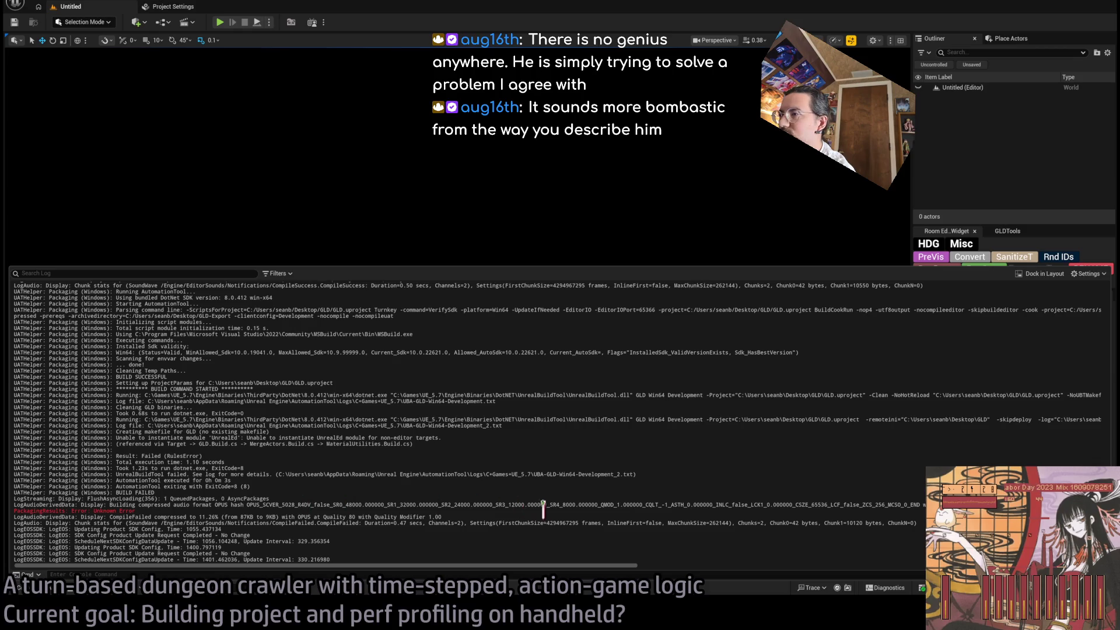
triple_click(764, 505)
left_click_drag(832, 504, 776, 504)
left_click(887, 504)
Highlight the CompileFailed compression and chunk stats lines, then bring back the Silksong sales results
left_click_drag(110, 517, 516, 517)
left_click(514, 517)
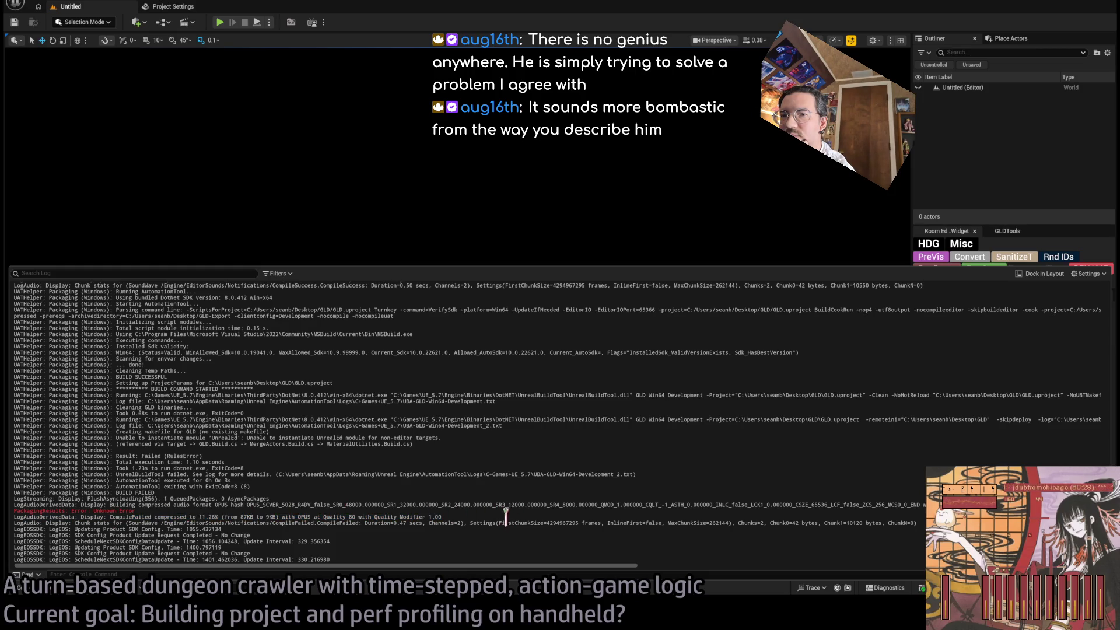
mouse_move(917, 523)
left_mouse_down()
mouse_move(670, 509)
mouse_move(22, 522)
mouse_move(5, 497)
mouse_move(18, 513)
mouse_move(800, 525)
mouse_move(221, 535)
left_mouse_up()
left_click(34, 513)
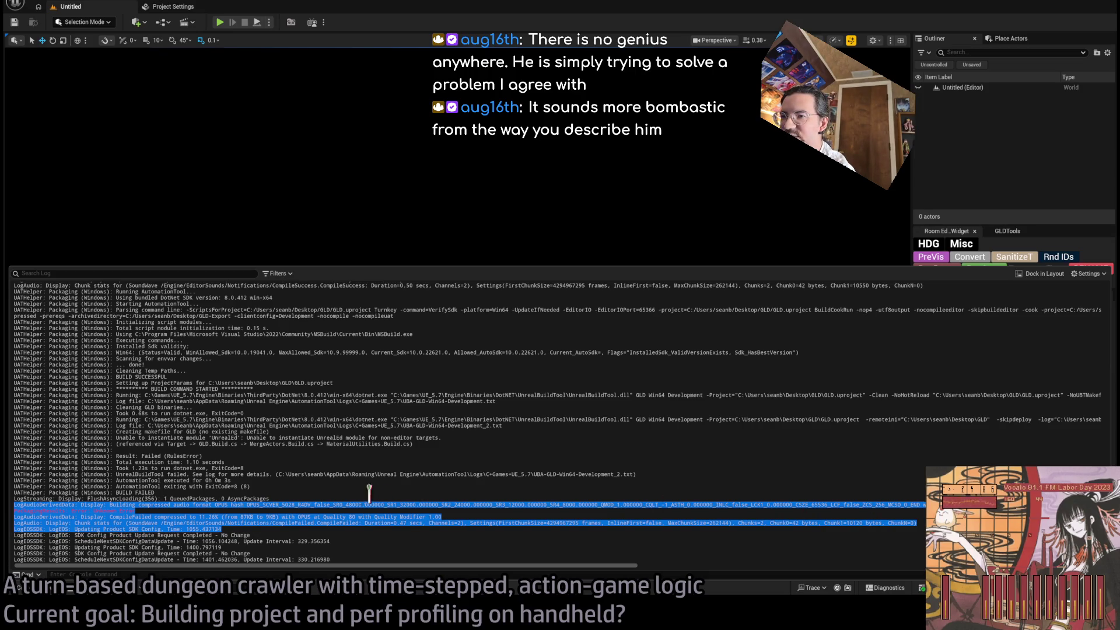
left_click(321, 525)
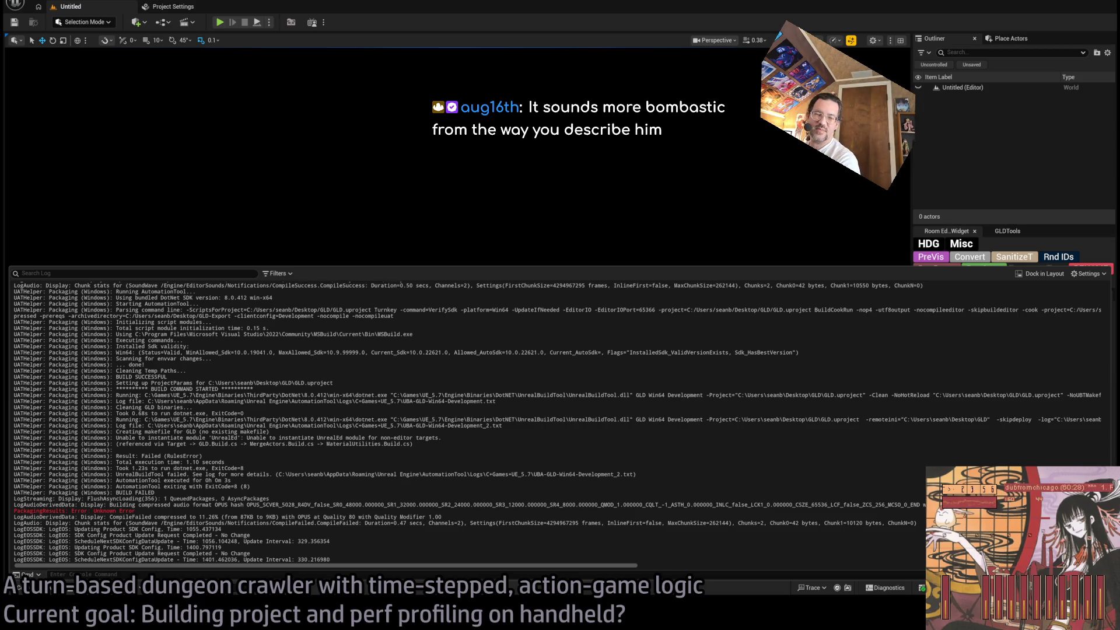
key("alt+Tab")
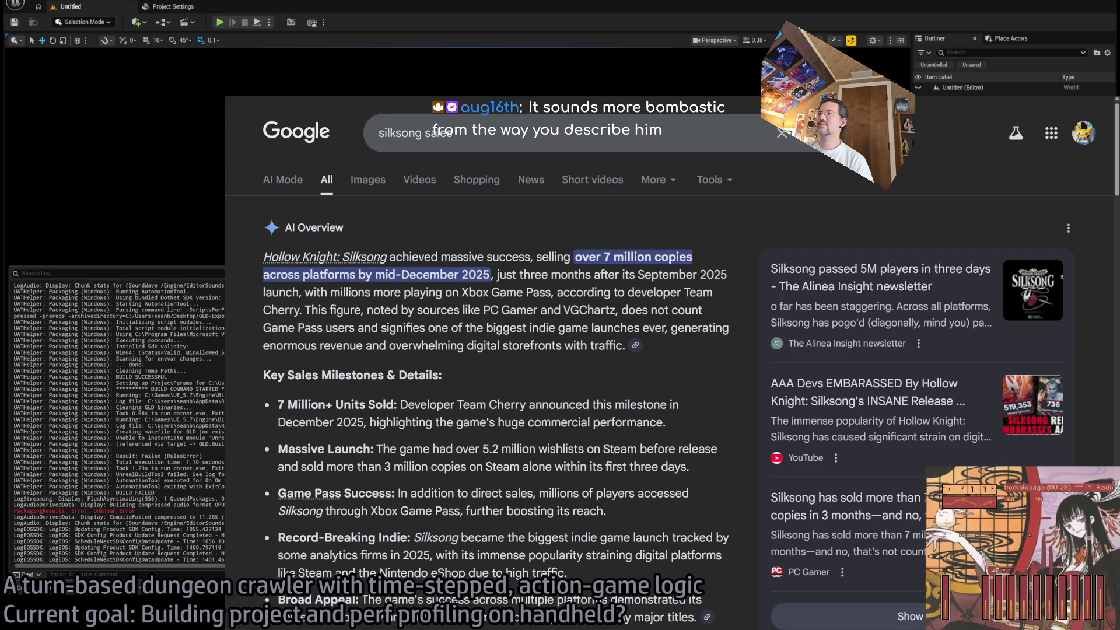
Scroll through the ChatGPT packaging-errors conversation, then return to Unreal Editor
key("ctrl+Tab")
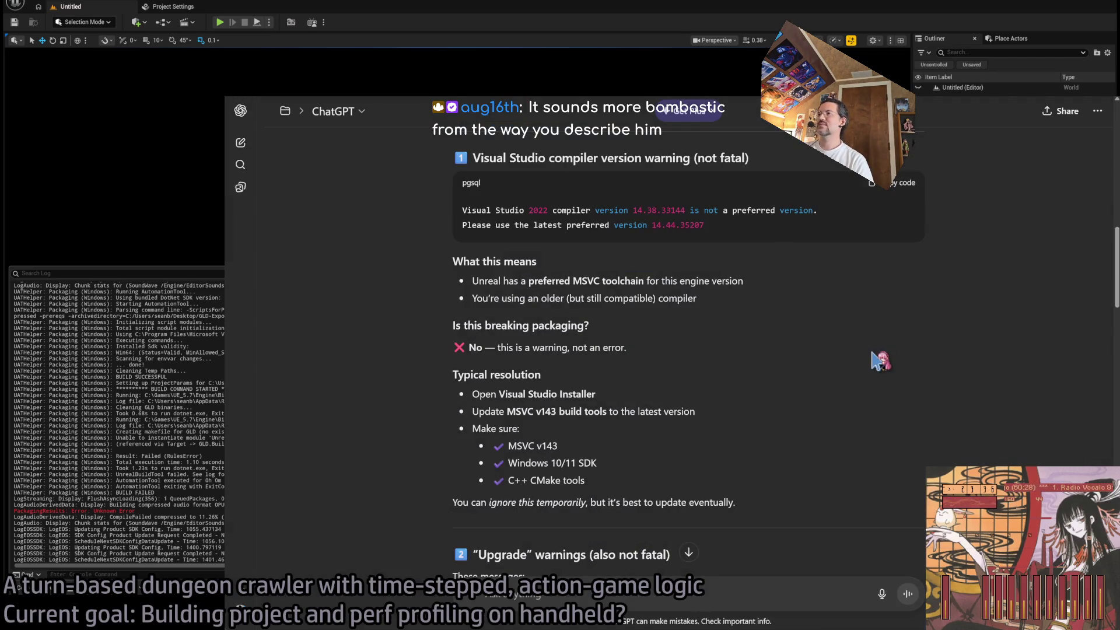
scroll(881, 359, "down", 10)
scroll(895, 330, "up", 8)
scroll(900, 315, "up", 15)
scroll(900, 315, "up", 5)
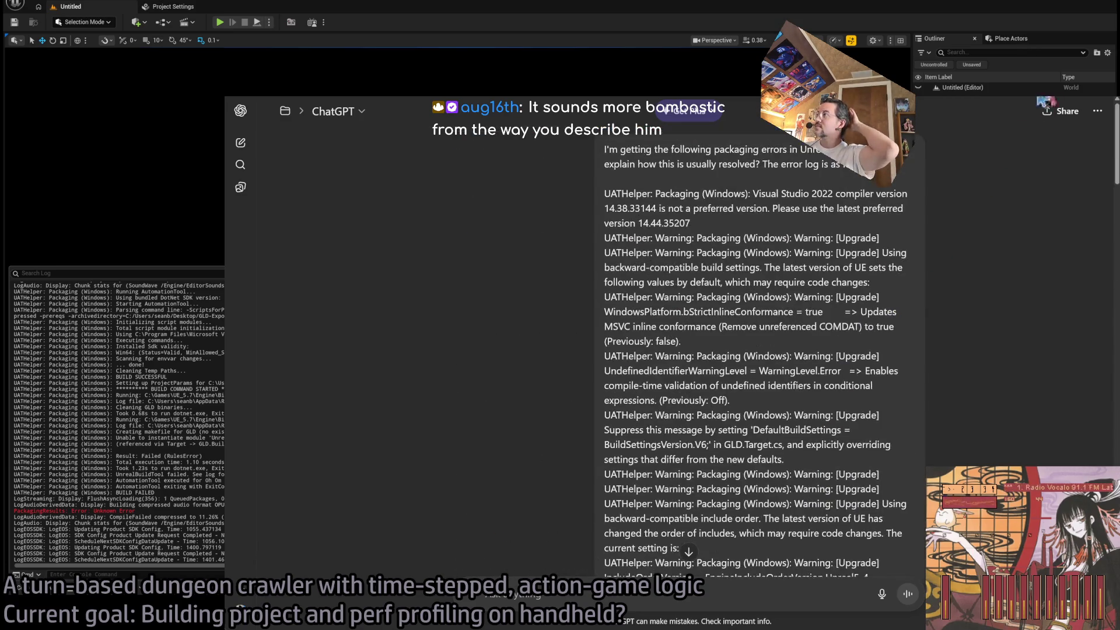
key("alt+Tab")
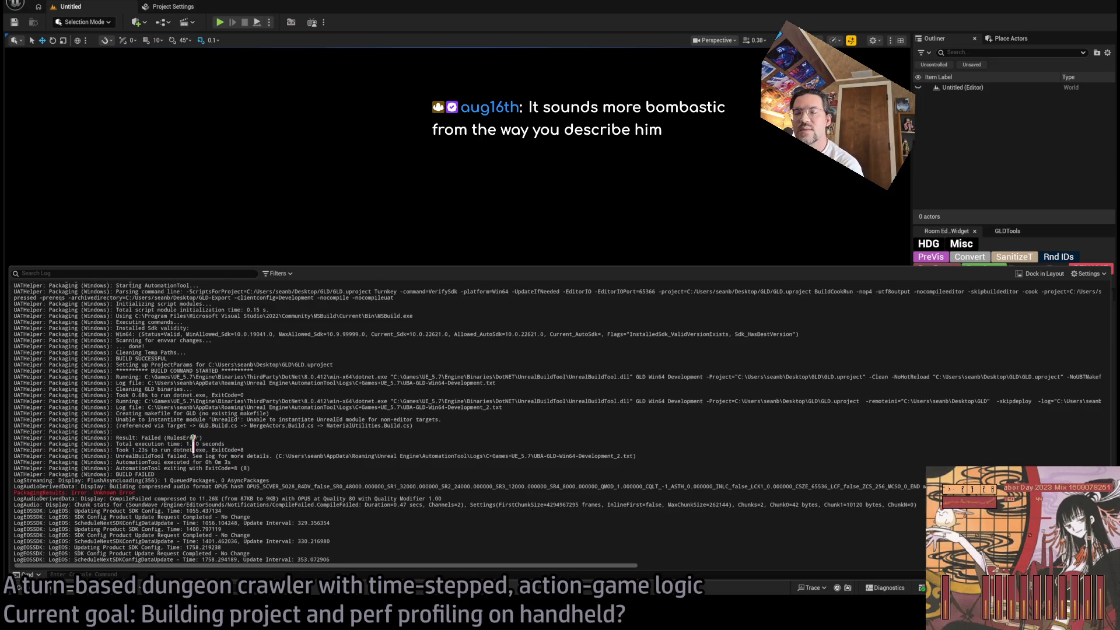
Select the Result: Failed (RulesError) line and the failure lines up through BUILD FAILED
left_click(218, 438)
left_click(223, 437)
mouse_move(125, 480)
left_mouse_down()
mouse_move(105, 476)
mouse_move(188, 503)
left_mouse_up()
left_click_drag(107, 480, 232, 500)
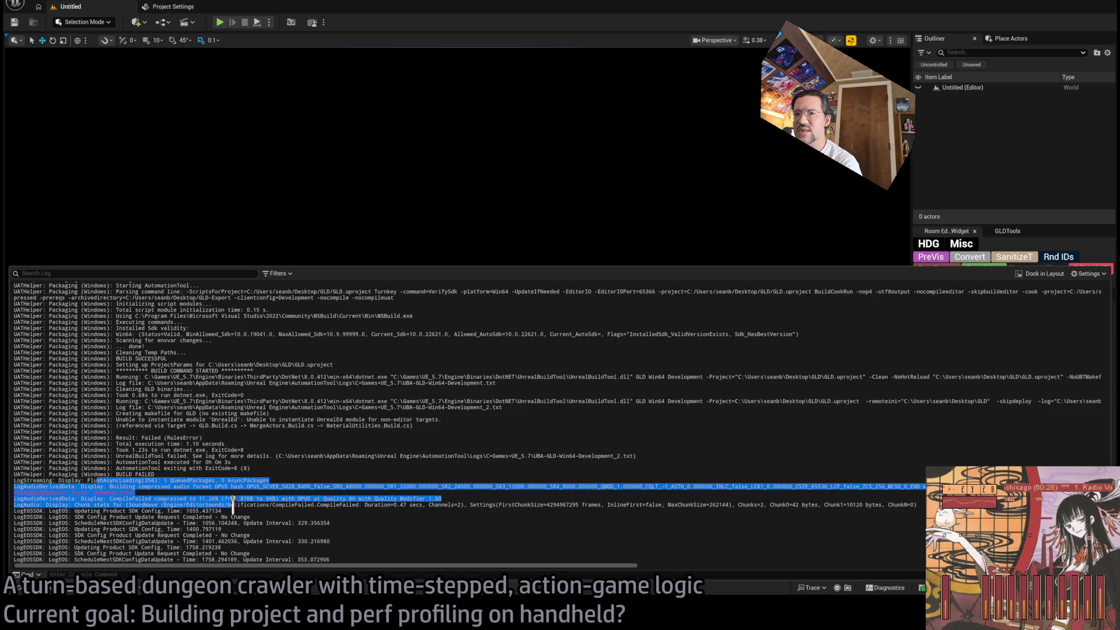
mouse_move(165, 475)
left_mouse_down()
mouse_move(10, 473)
mouse_move(9, 461)
mouse_move(118, 473)
mouse_move(13, 467)
mouse_move(7, 367)
left_mouse_up()
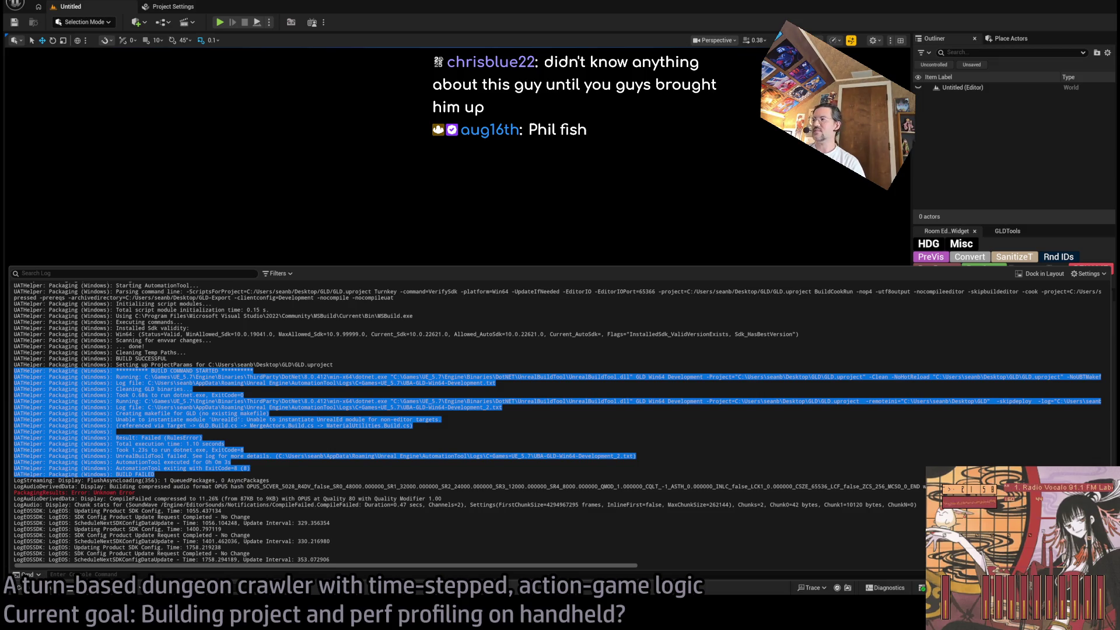
Select the log lines from BUILD COMMAND STARTED down to BUILD FAILED
left_click_drag(625, 513, 628, 470)
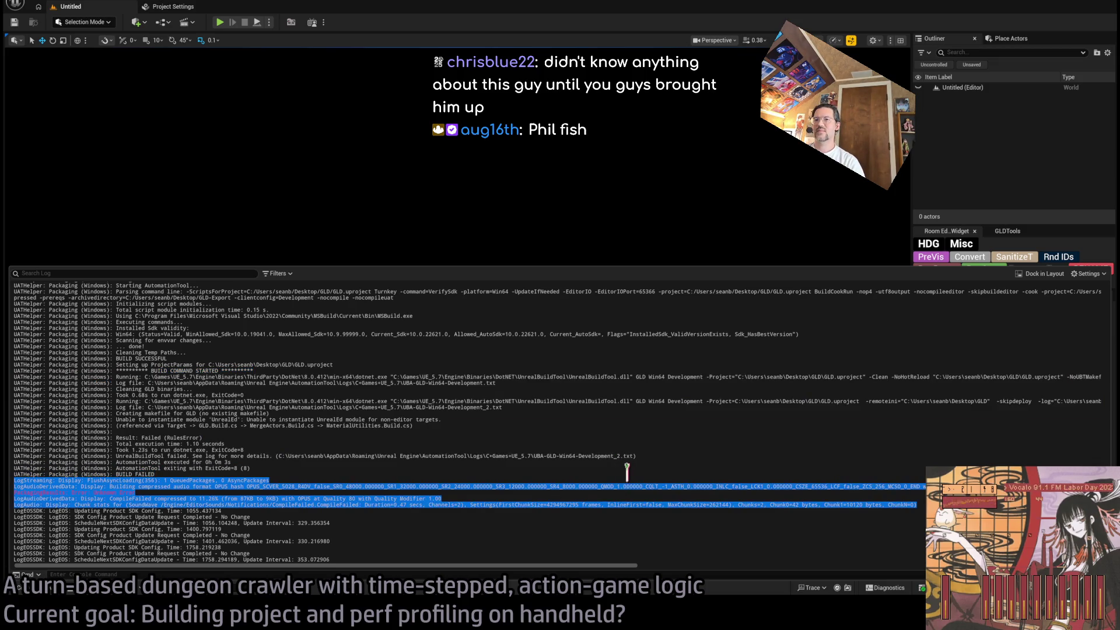
left_click(628, 470)
mouse_move(221, 474)
left_mouse_down()
mouse_move(9, 442)
mouse_move(3, 371)
left_mouse_up()
Select from Setting up ProjectParams through the PackagingResults error, then return to ChatGPT
left_click_drag(354, 358, 357, 480)
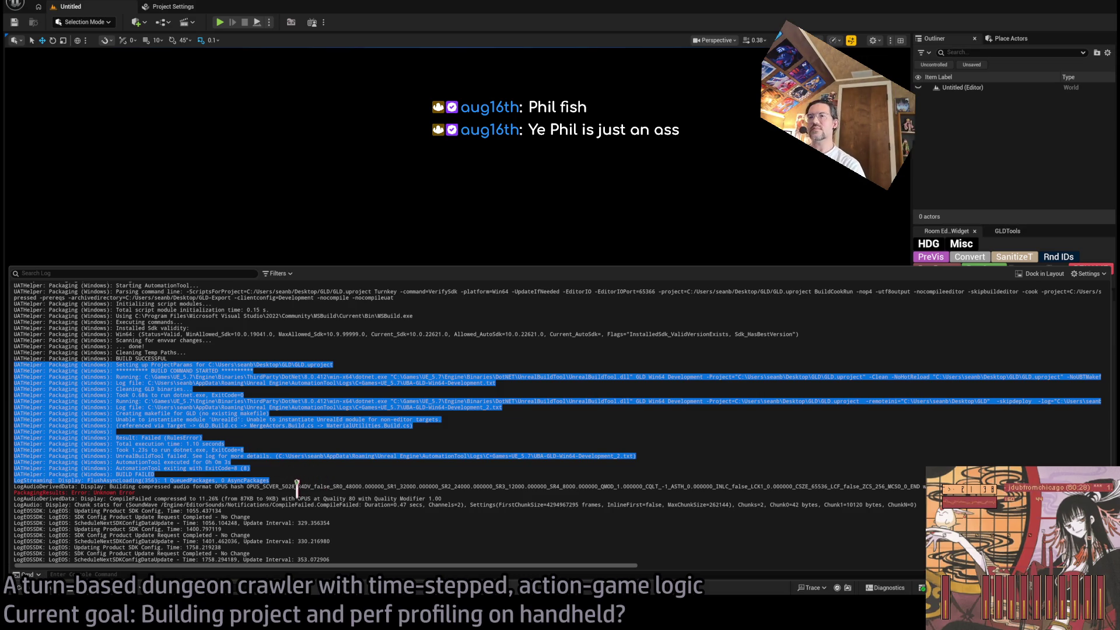
left_click(279, 491, "shift")
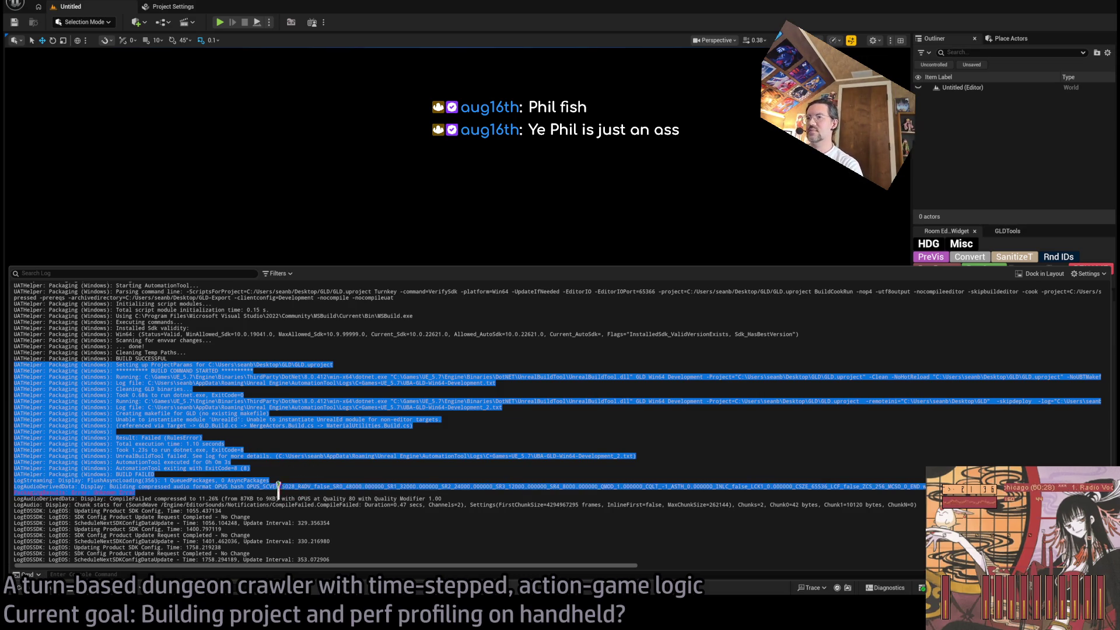
left_click(327, 454)
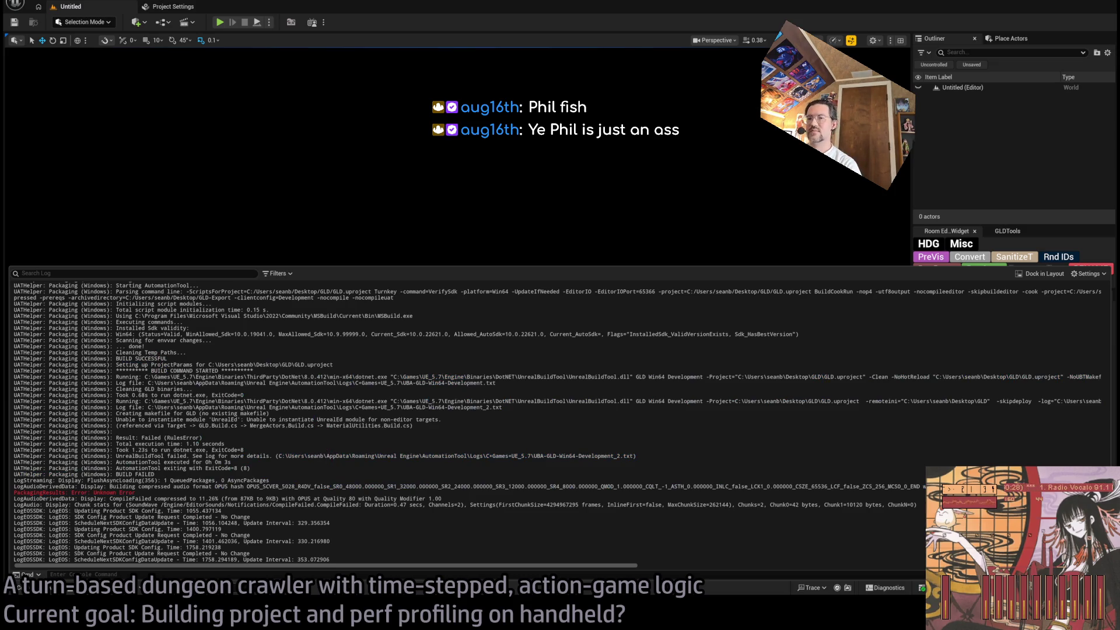
key("alt+Tab")
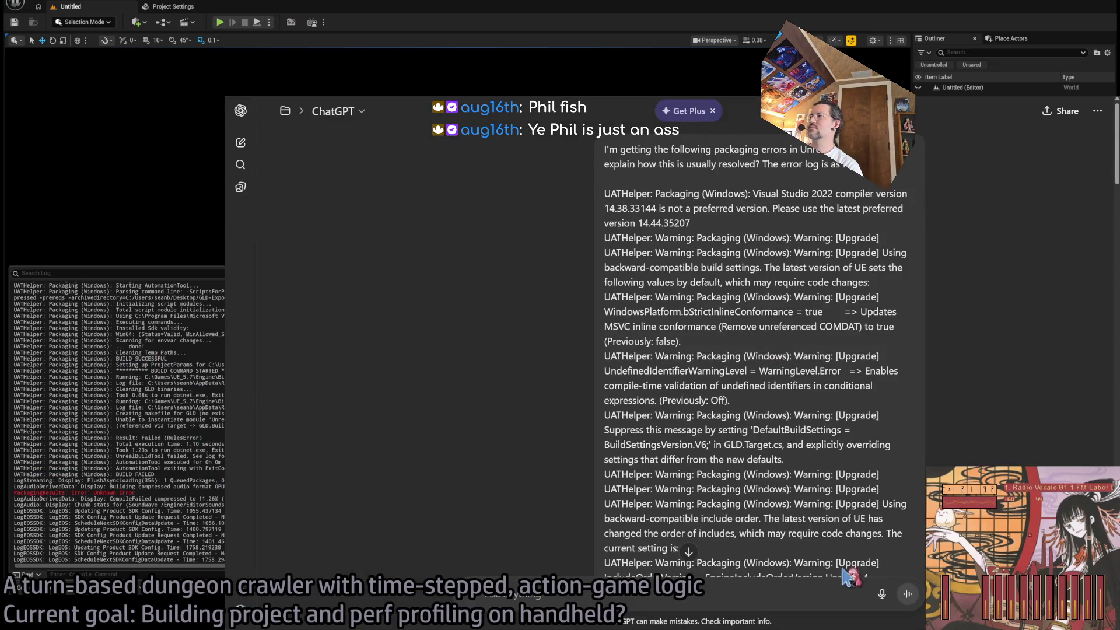
Edit the earlier packaging-error message, replace its old log text with the new log, and resend it
scroll(688, 399, "down", 5)
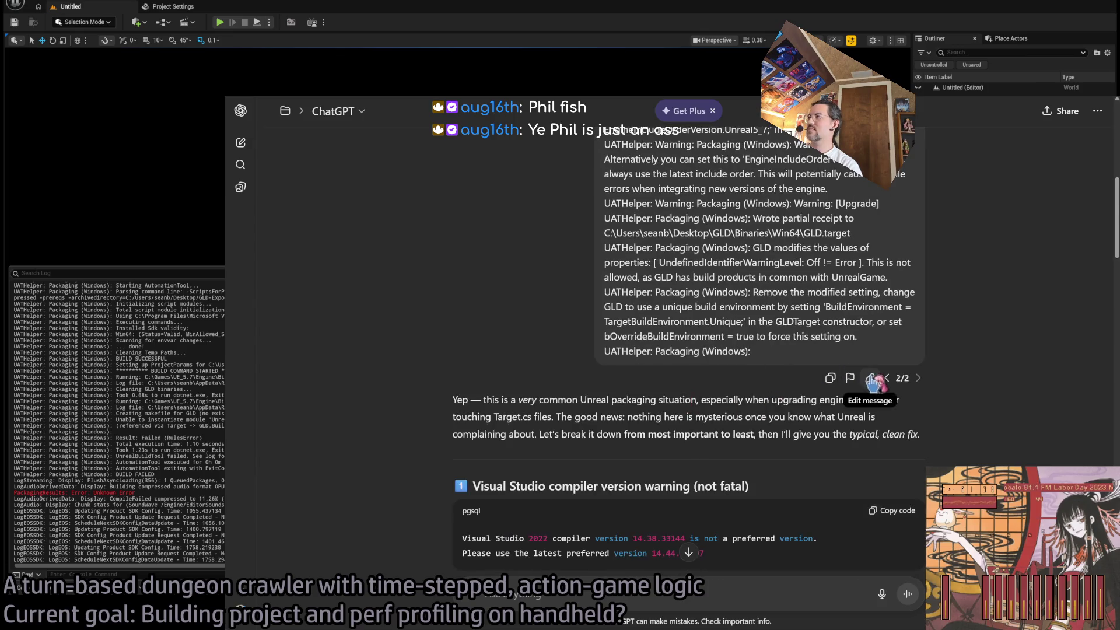
left_click(764, 400)
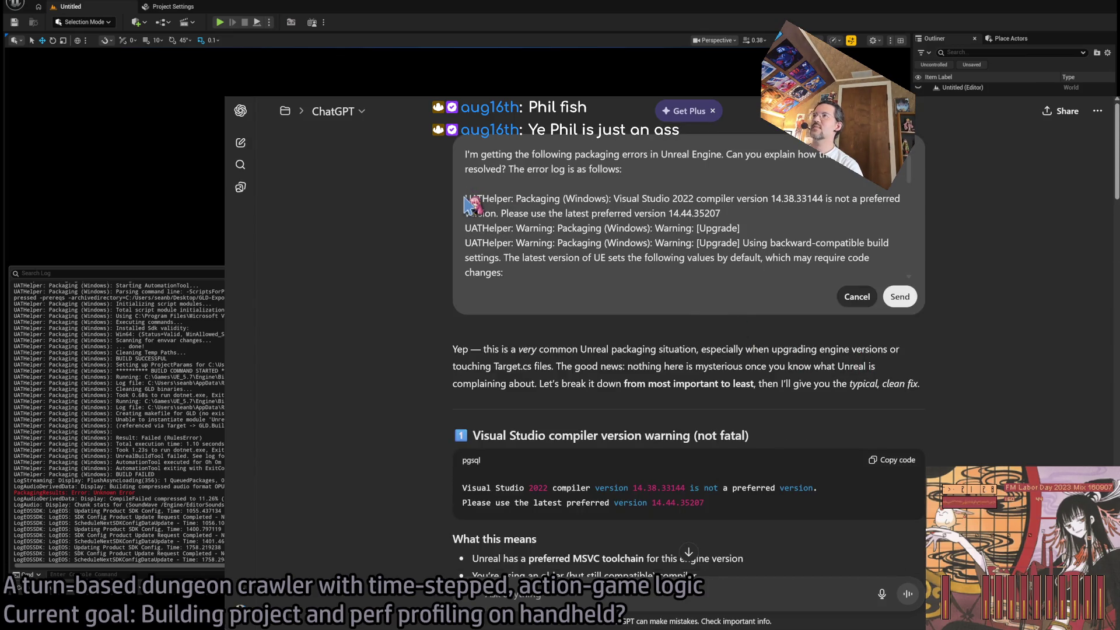
mouse_move(467, 197)
left_mouse_down()
mouse_move(613, 291)
mouse_move(713, 409)
mouse_move(931, 333)
left_mouse_up()
left_click(901, 297)
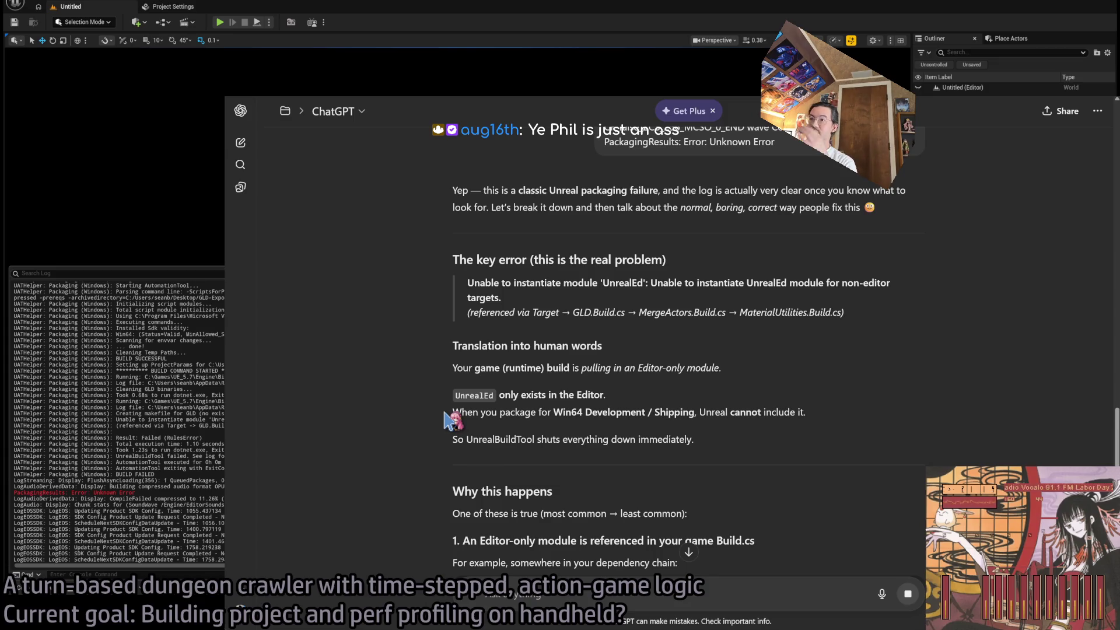
Highlight ChatGPT's points on Win64 packaging, the UnrealBuildTool shutdown and editor-only modules
scroll(537, 361, "down", 3)
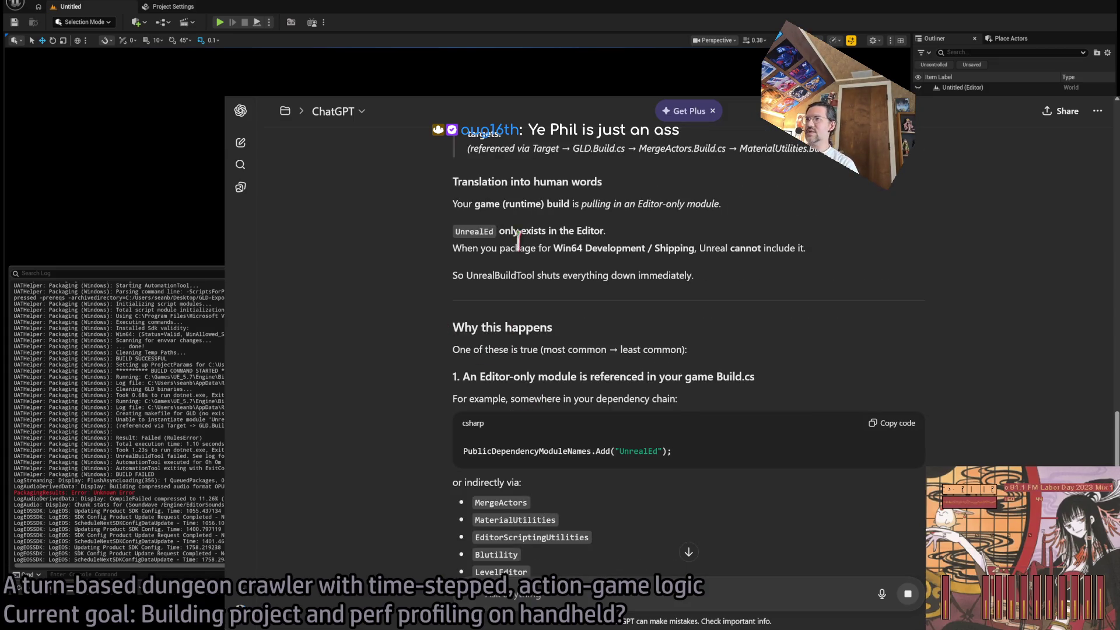
left_click_drag(454, 249, 808, 249)
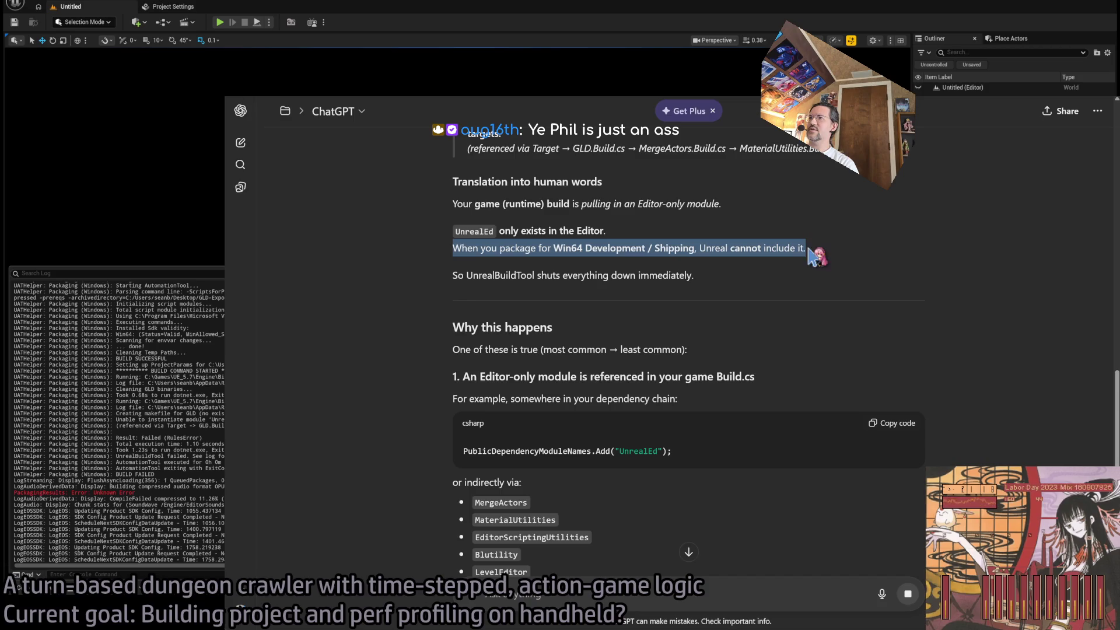
left_click_drag(712, 248, 820, 260)
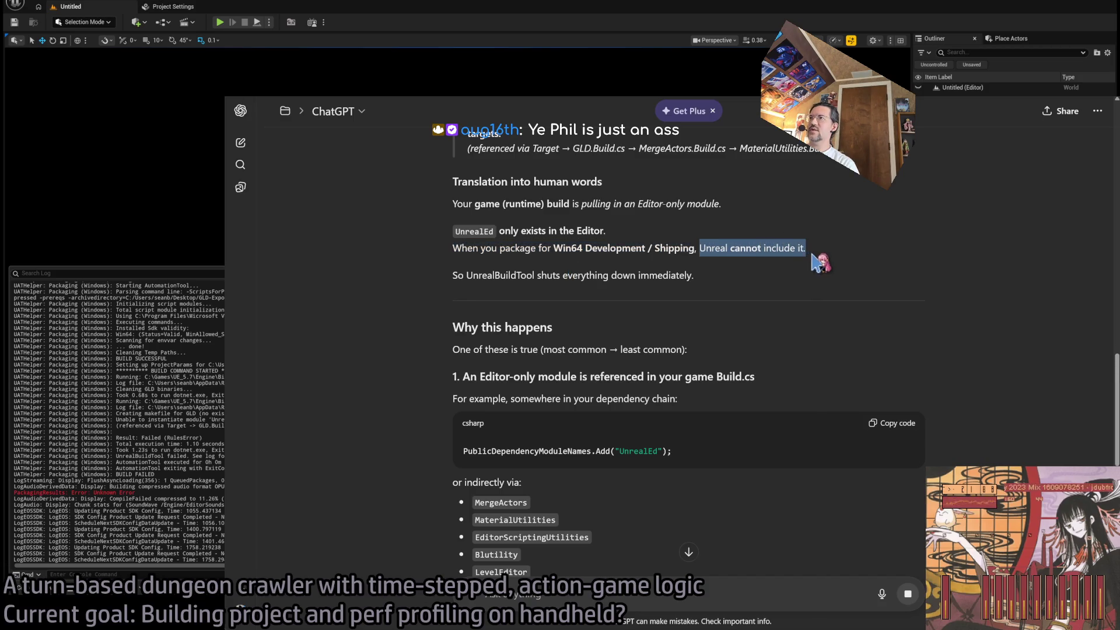
mouse_move(467, 275)
left_mouse_down()
mouse_move(456, 275)
mouse_move(691, 275)
left_mouse_up()
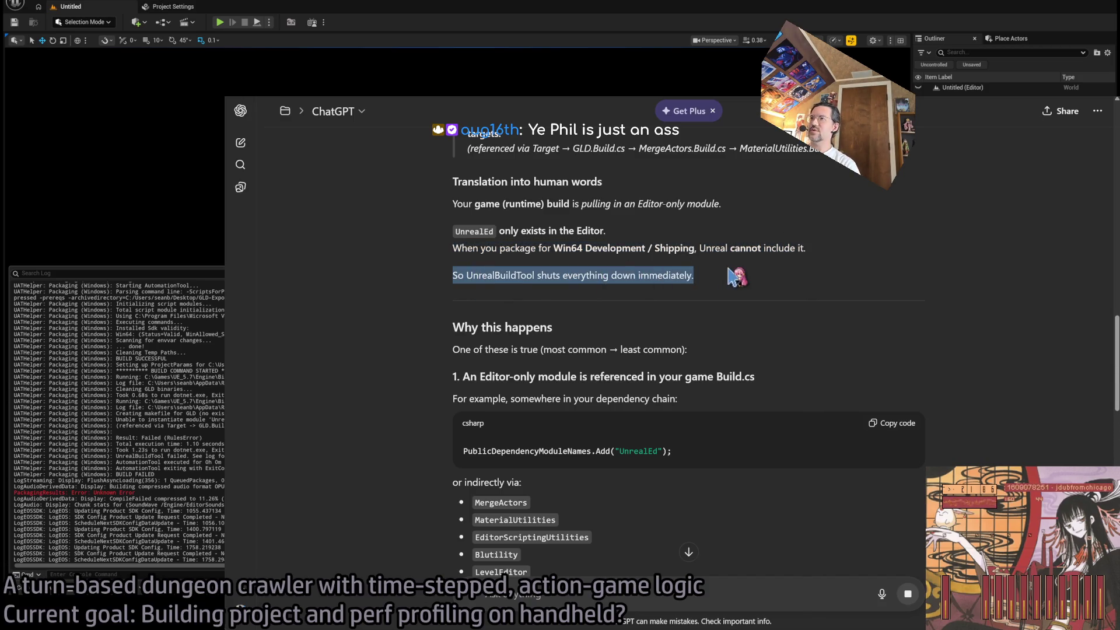
left_click(706, 331)
scroll(514, 346, "down", 2)
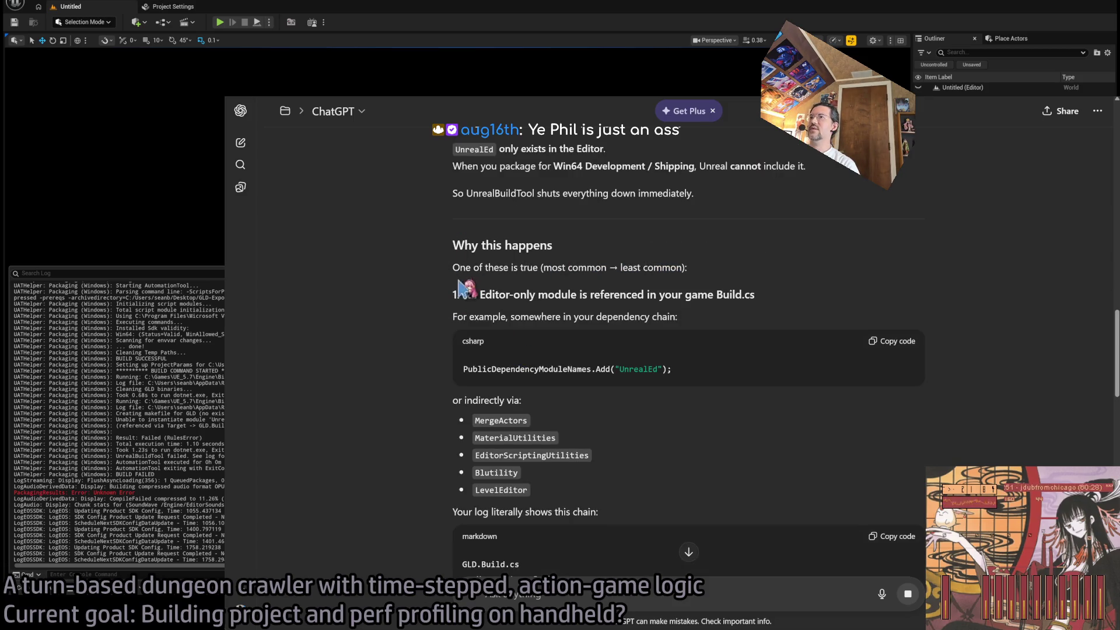
left_click_drag(466, 295, 771, 298)
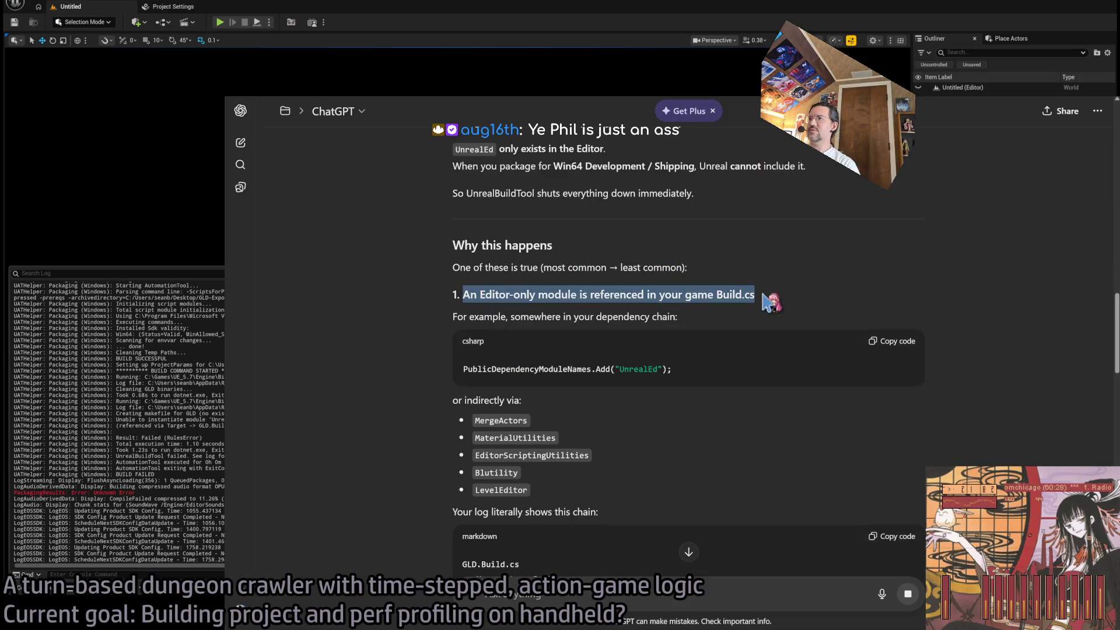
left_click(774, 302)
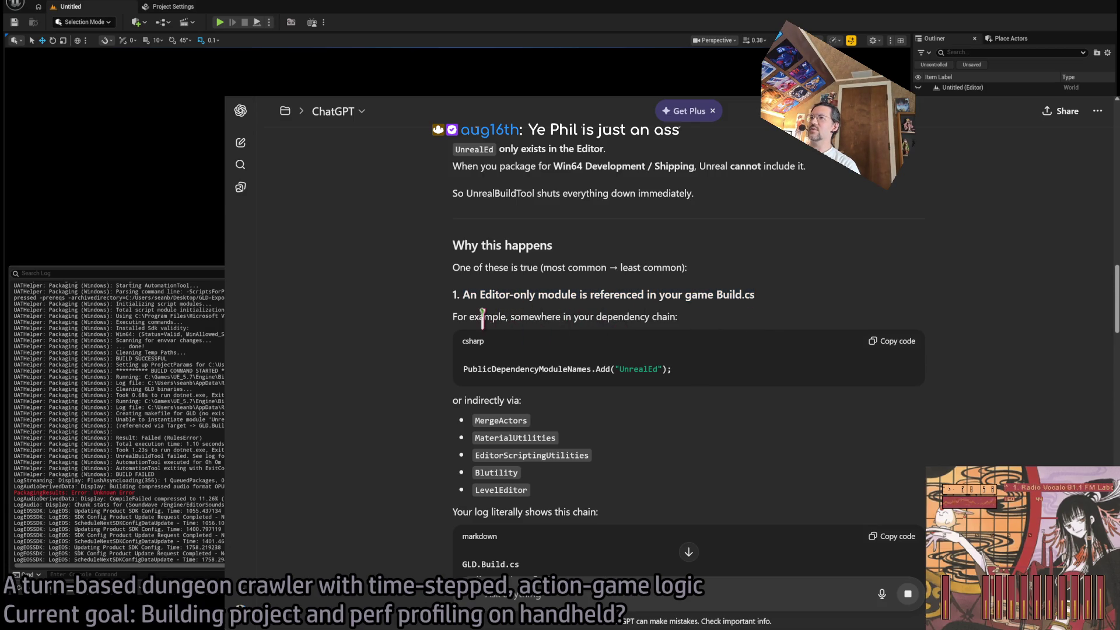
mouse_move(455, 311)
left_mouse_down()
mouse_move(659, 300)
mouse_move(701, 321)
left_mouse_up()
left_click(564, 361)
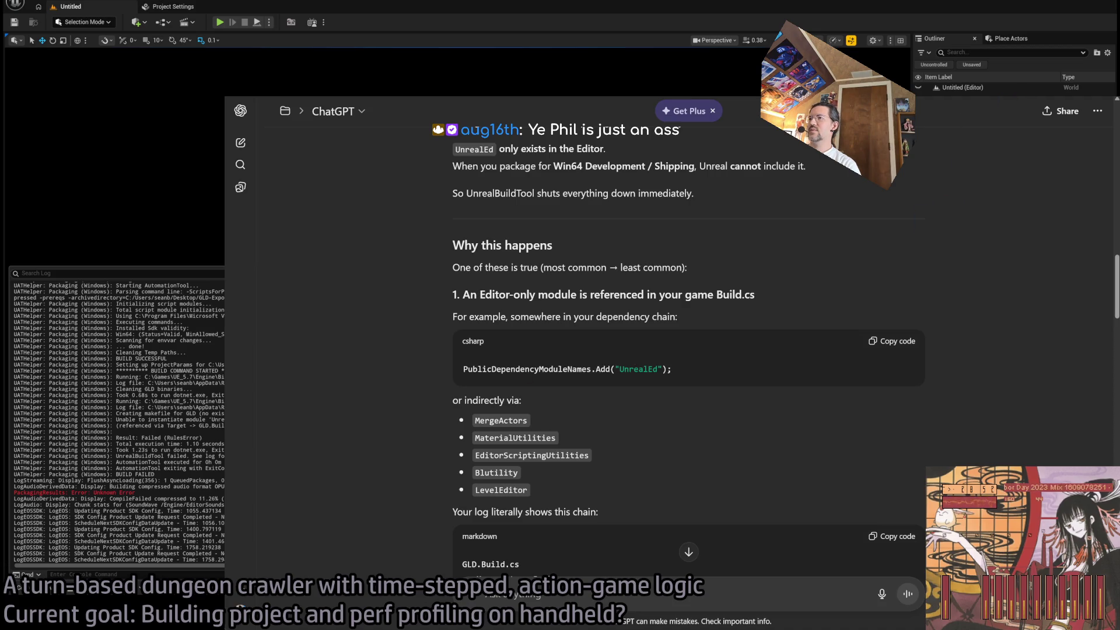
left_click_drag(546, 425, 571, 493)
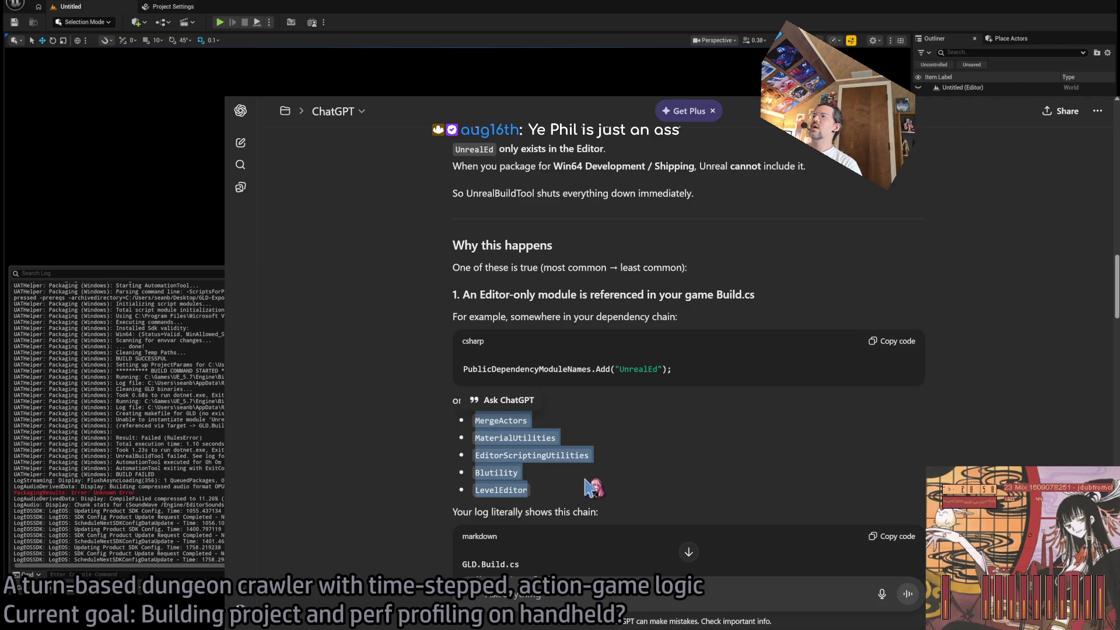
Highlight the GLD.Build.cs-to-UnrealEd chain and the normal game module explanation
scroll(817, 374, "down", 1)
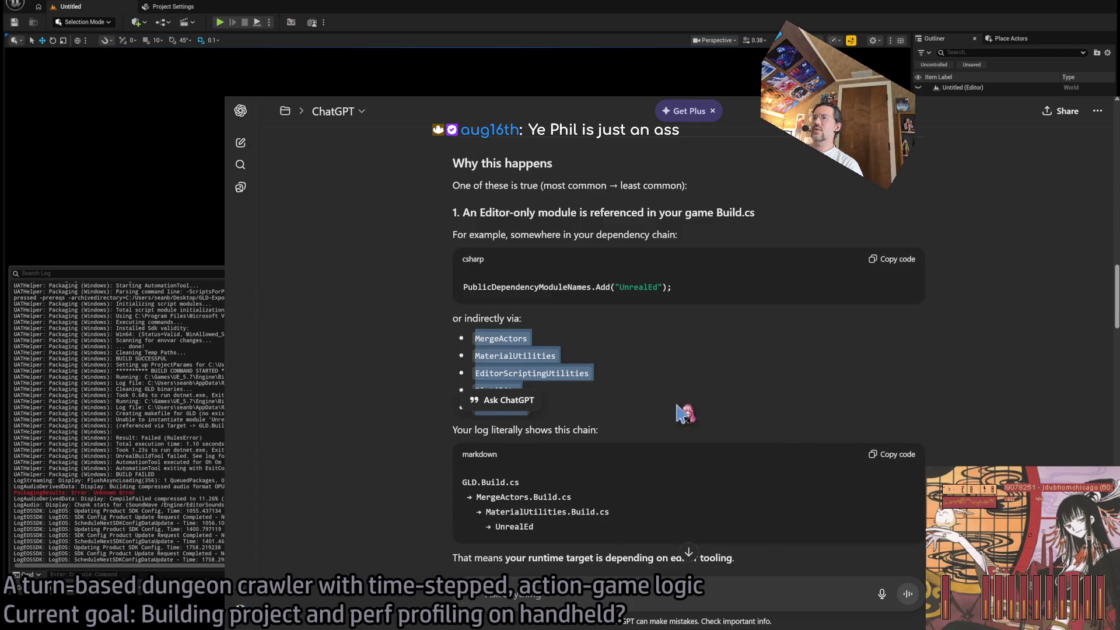
scroll(677, 404, "down", 2)
left_click(566, 318)
left_click_drag(565, 322, 591, 371)
left_click(667, 373)
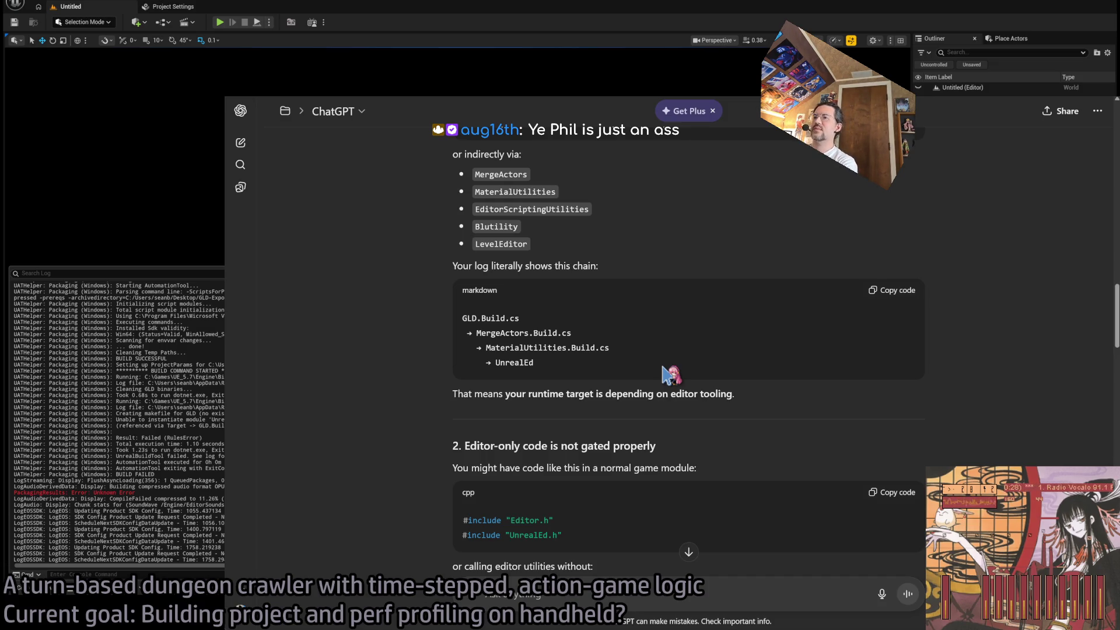
scroll(513, 426, "down", 1)
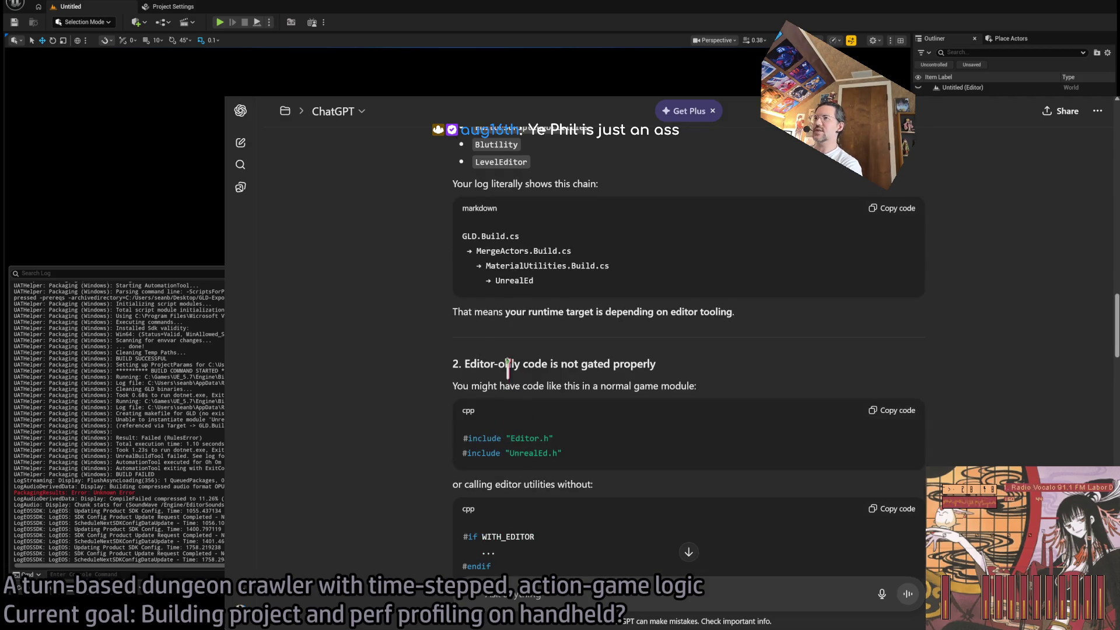
triple_click(495, 386)
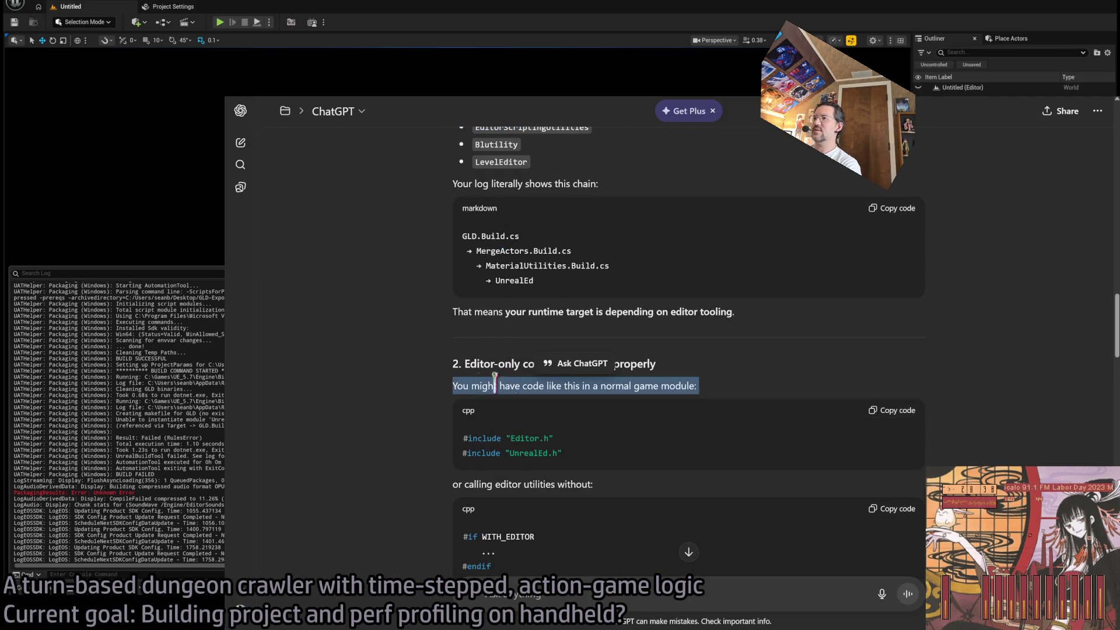
left_click(750, 389)
scroll(595, 431, "down", 1)
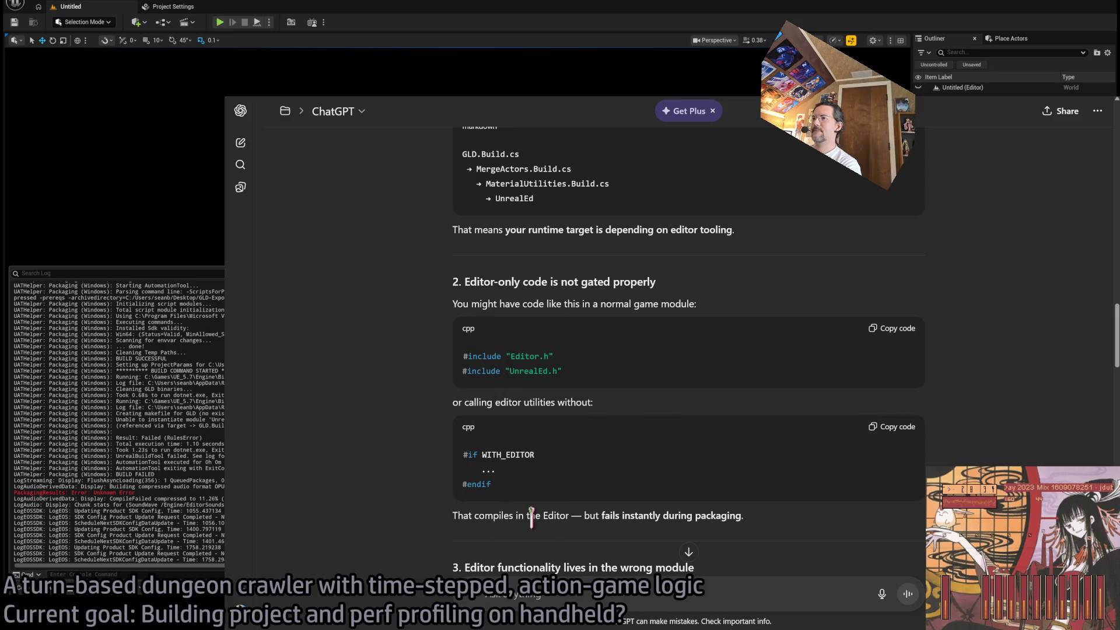
scroll(528, 514, "down", 1)
scroll(595, 470, "down", 1)
left_click_drag(478, 404, 776, 445)
left_click(670, 452)
scroll(639, 466, "up", 4)
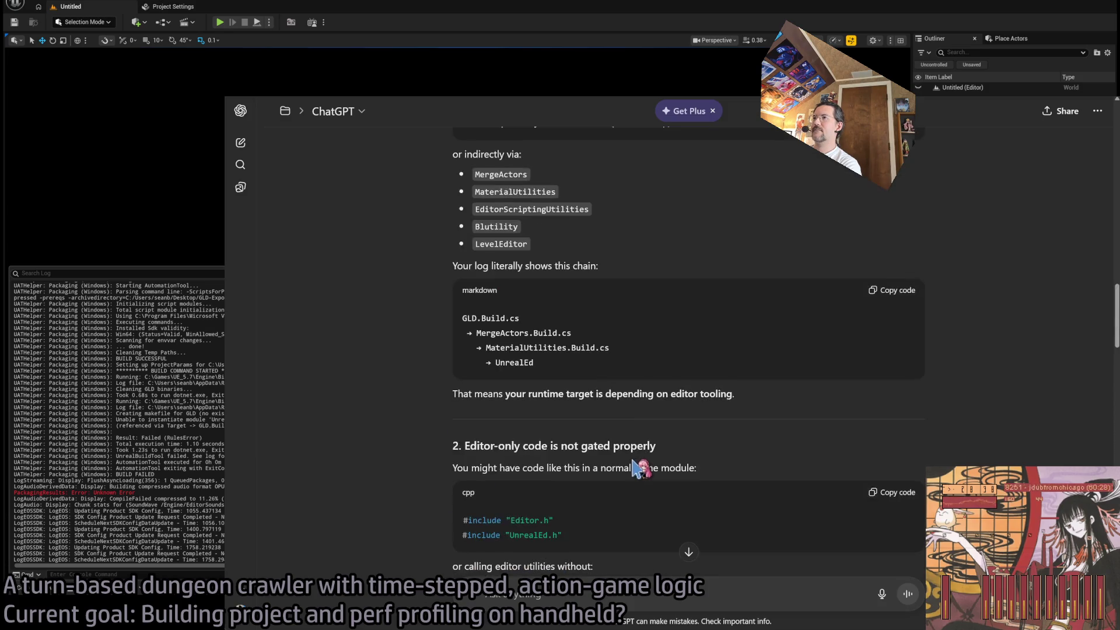
scroll(642, 465, "up", 4)
scroll(659, 444, "up", 3)
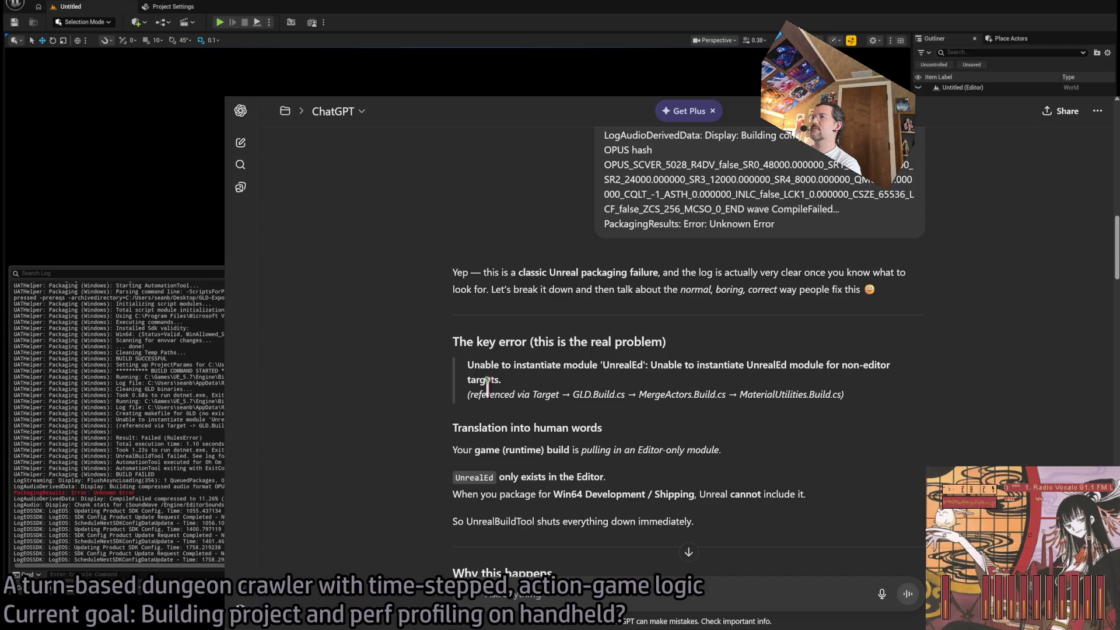
Pick out MaterialUtilities.Build.cs and MergeActors.Build.cs in the key error, then bring up GLD.Build.cs
double_click(784, 396)
double_click(681, 396)
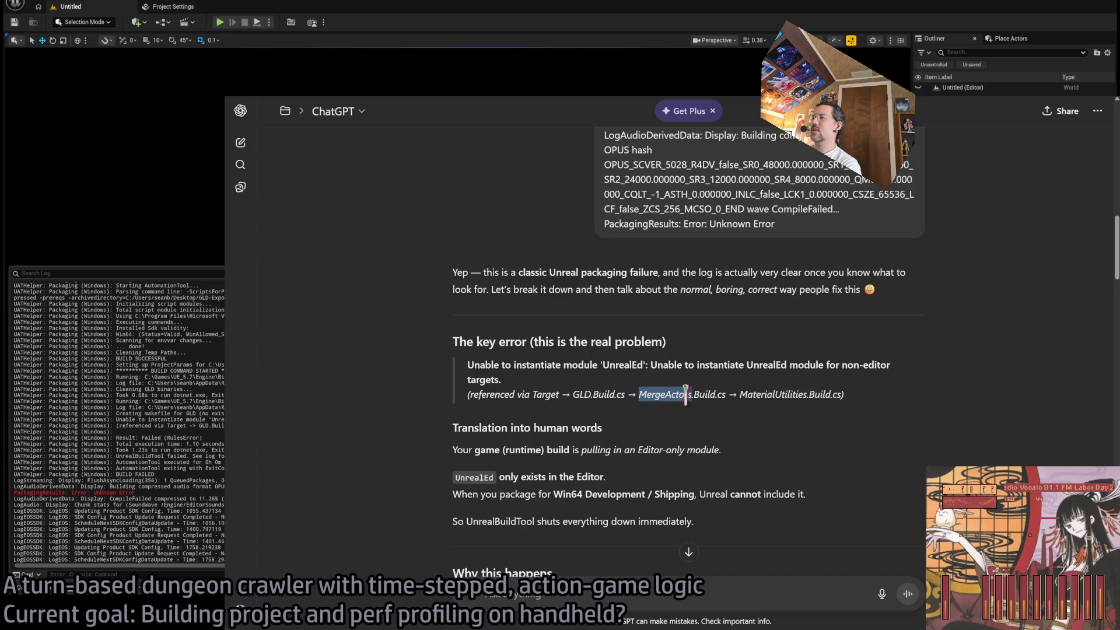
key("alt+Tab")
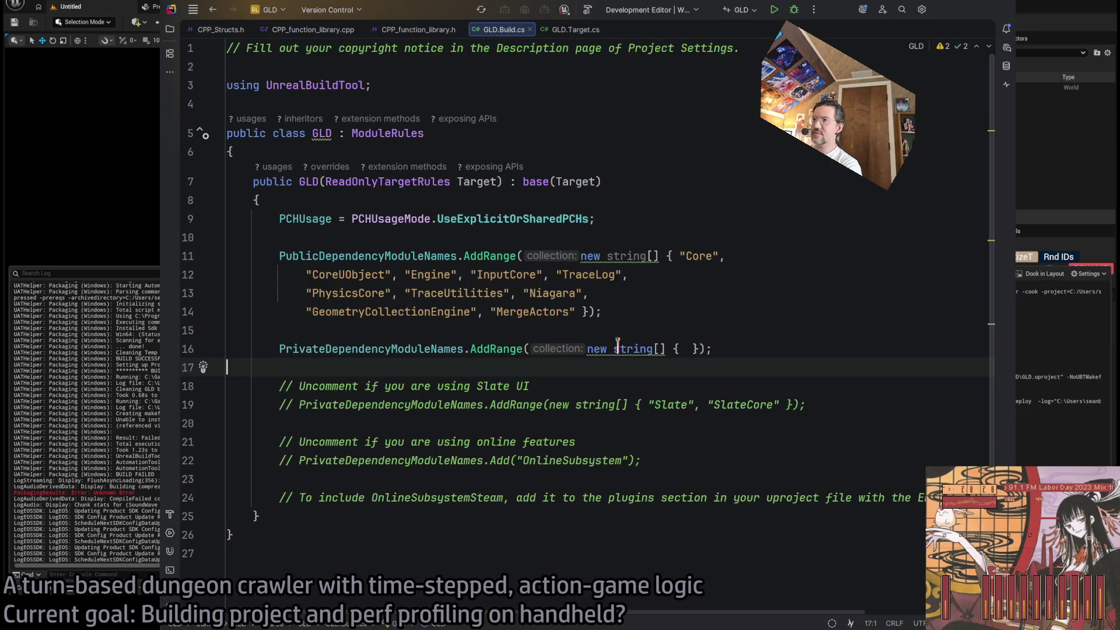
Glance at GLD.Target.cs, then select MergeActors on line 14 of GLD.Build.cs
left_click(575, 30)
left_click(503, 31)
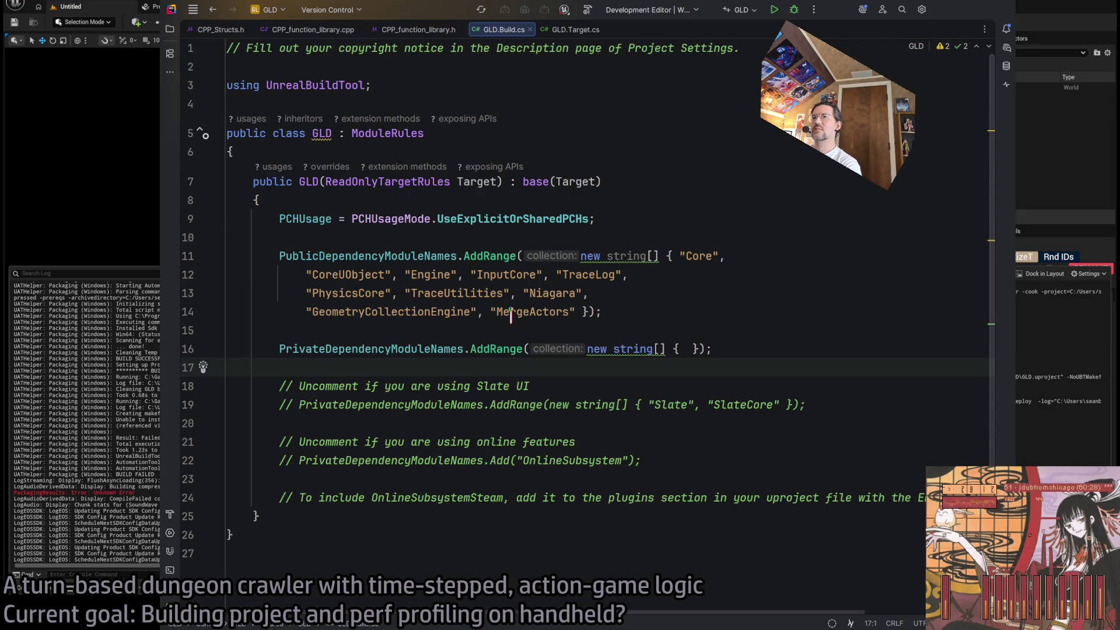
left_click(490, 312)
key("ctrl+w")
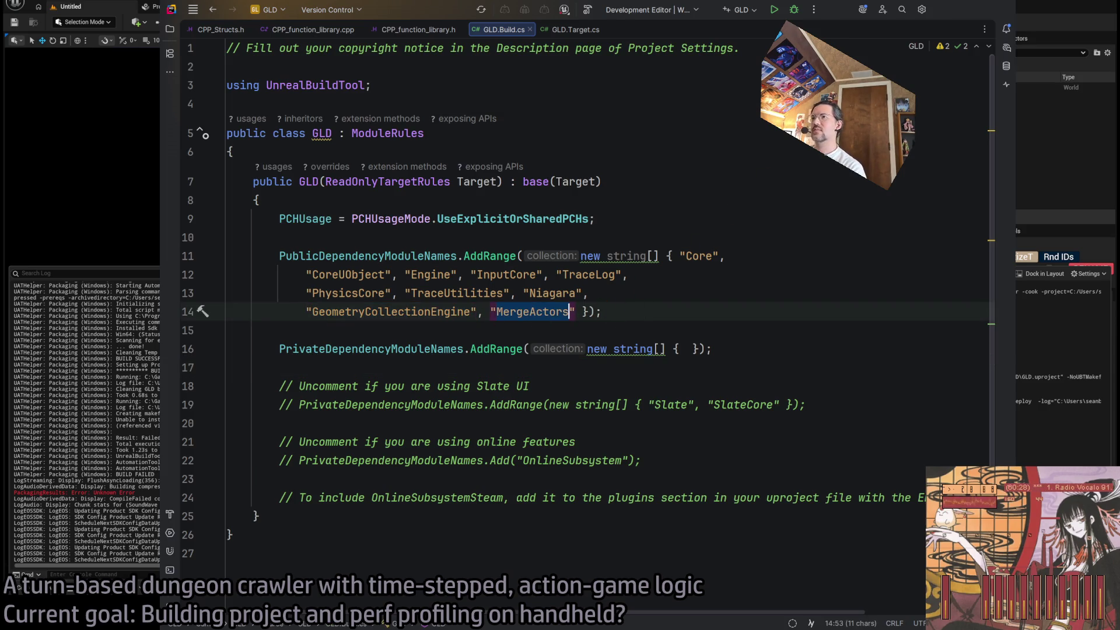
key("alt+Tab")
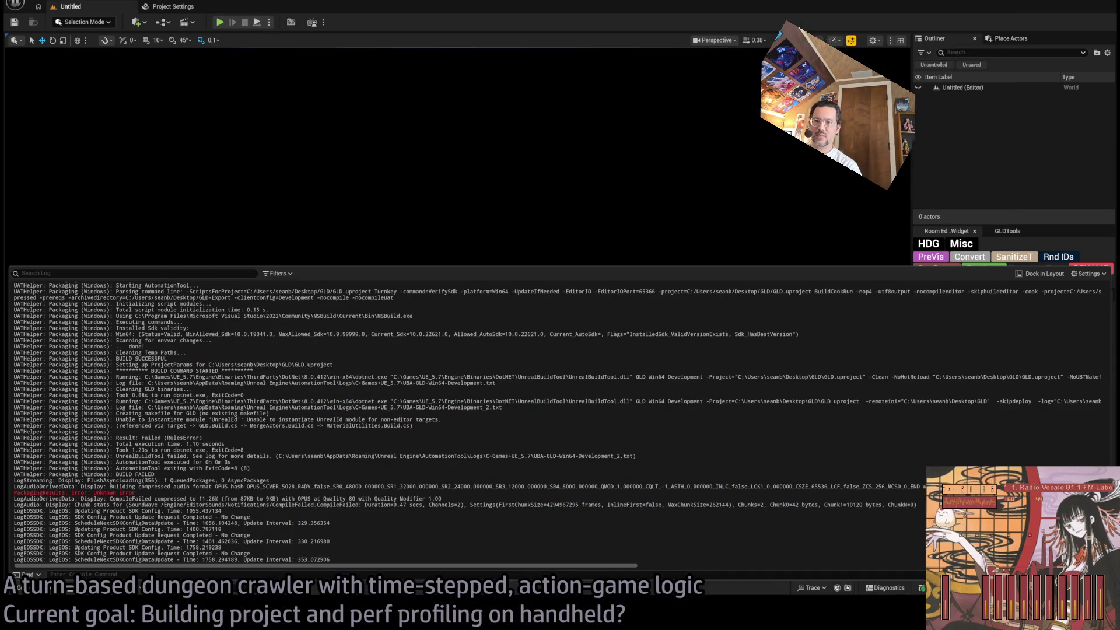
Return to ChatGPT and scroll between the pasted log and the reply's 'The key error' section
key("alt+Tab")
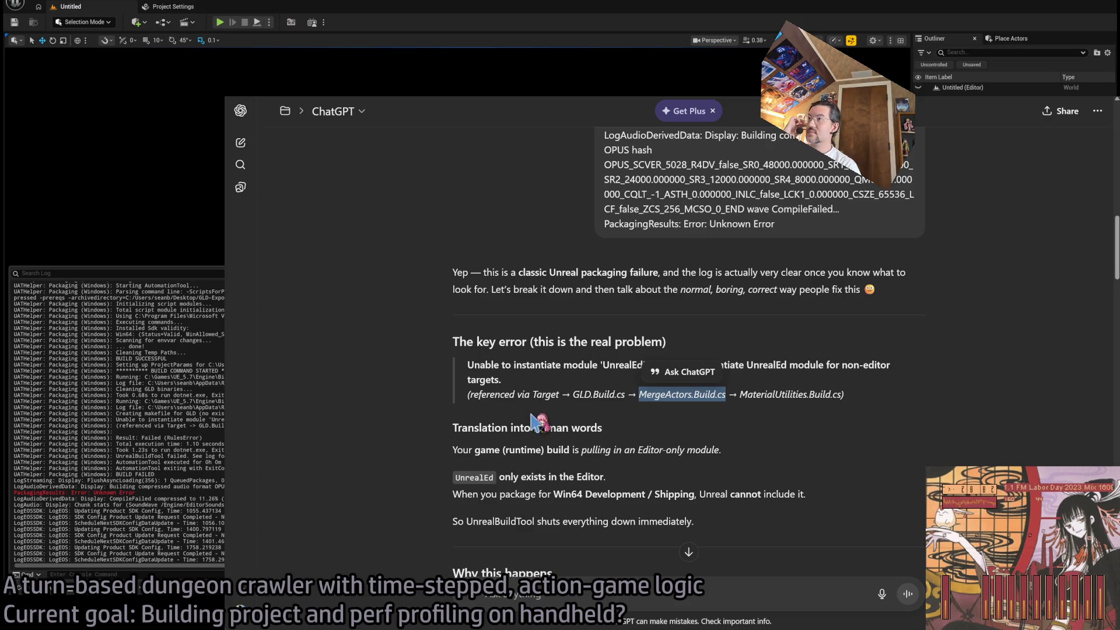
scroll(536, 421, "up", 15)
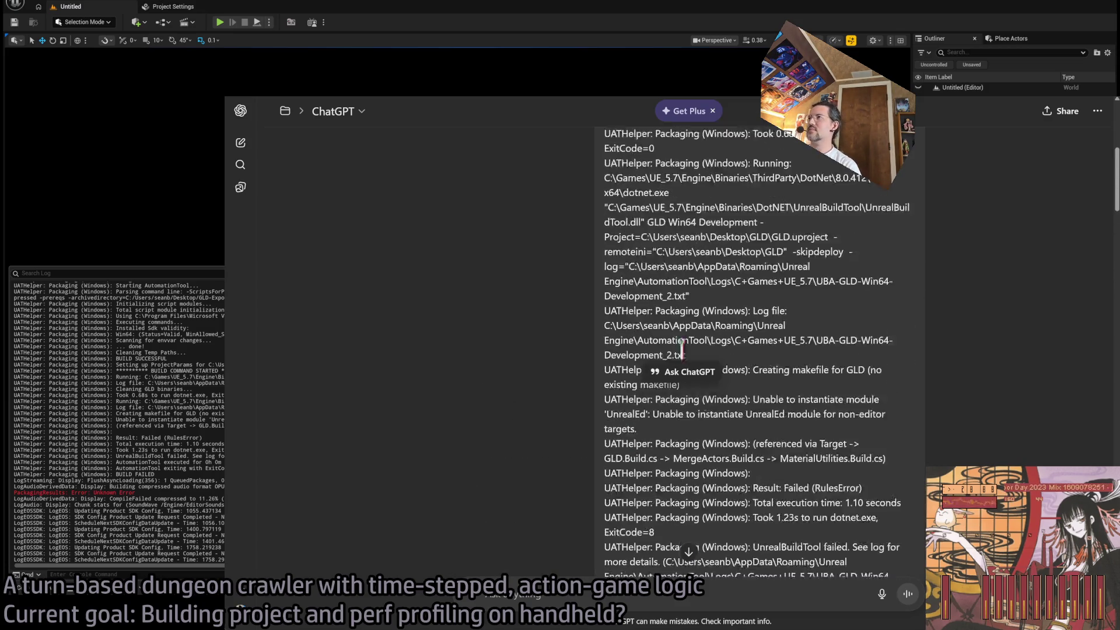
scroll(1018, 318, "down", 10)
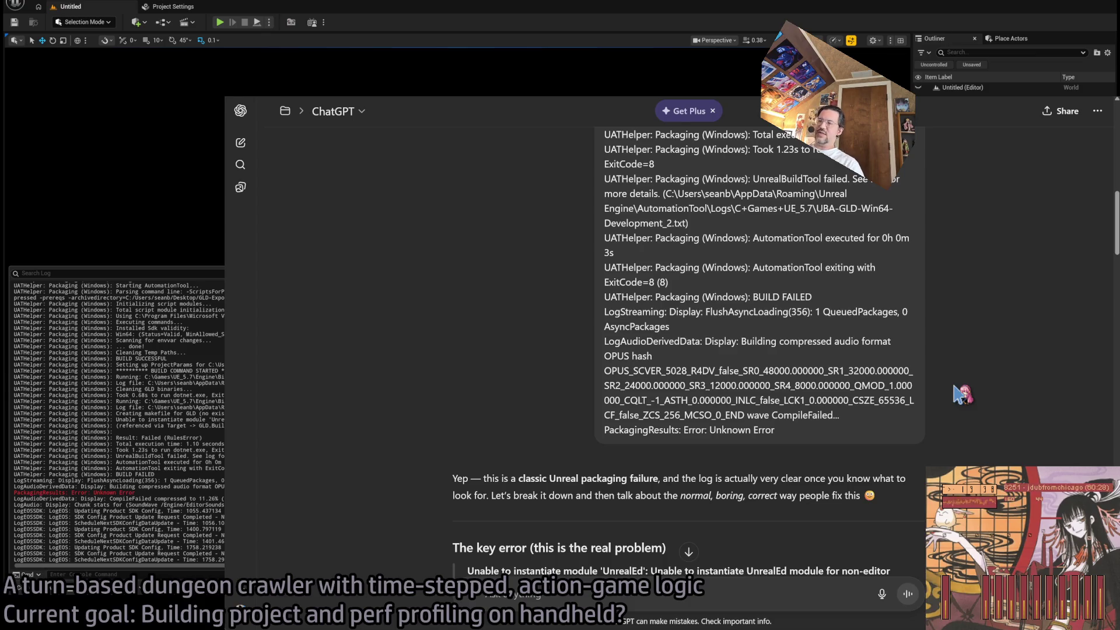
scroll(965, 395, "up", 15)
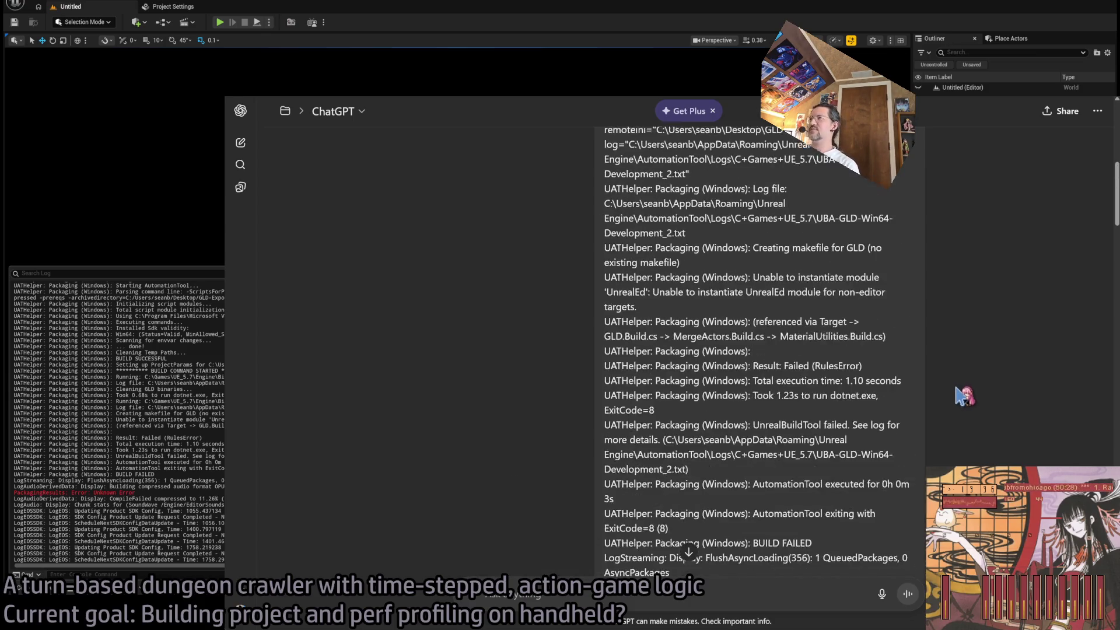
scroll(1012, 437, "down", 13)
scroll(1012, 438, "down", 3)
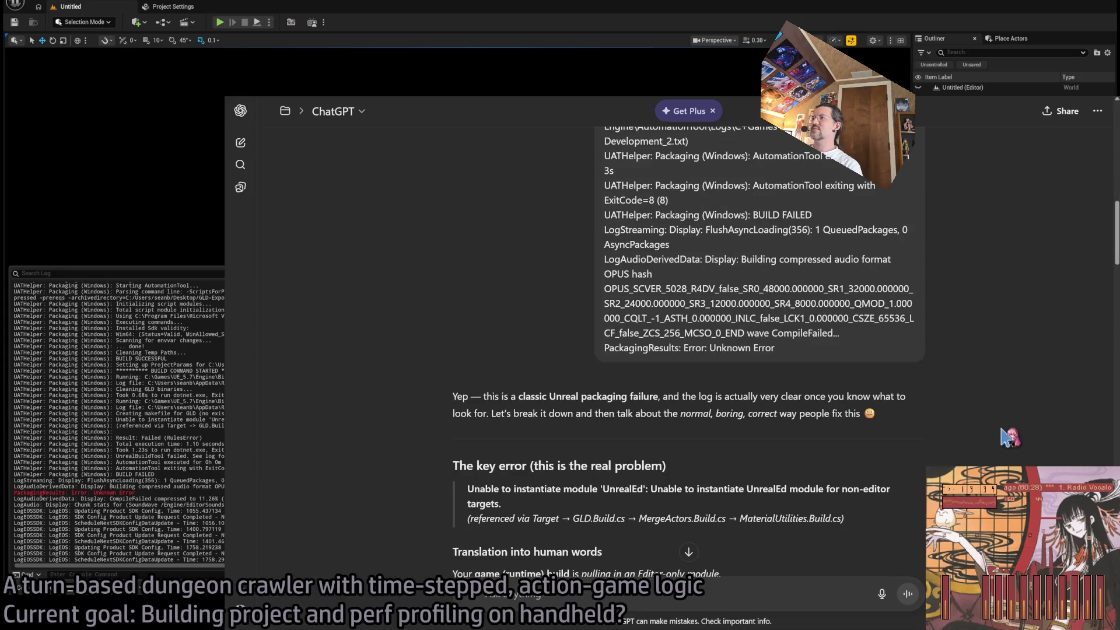
scroll(737, 388, "up", 15)
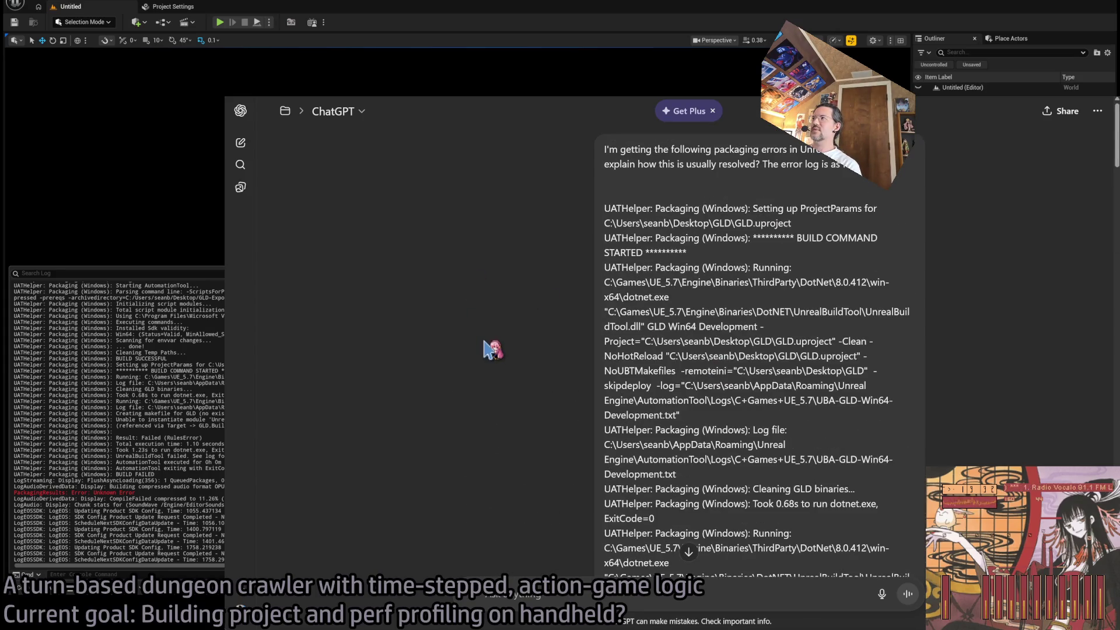
scroll(490, 344, "down", 20)
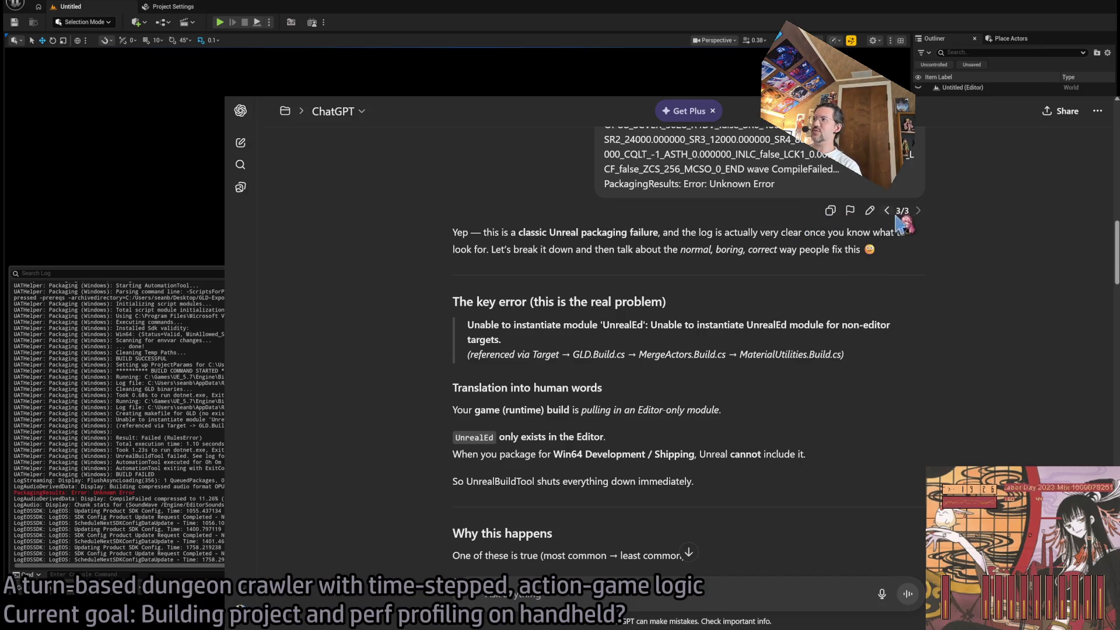
Review the reply and pasted UATHelper log on the UnrealEd non-editor target error, then leave ChatGPT
scroll(819, 445, "down", 15)
scroll(824, 451, "down", 10)
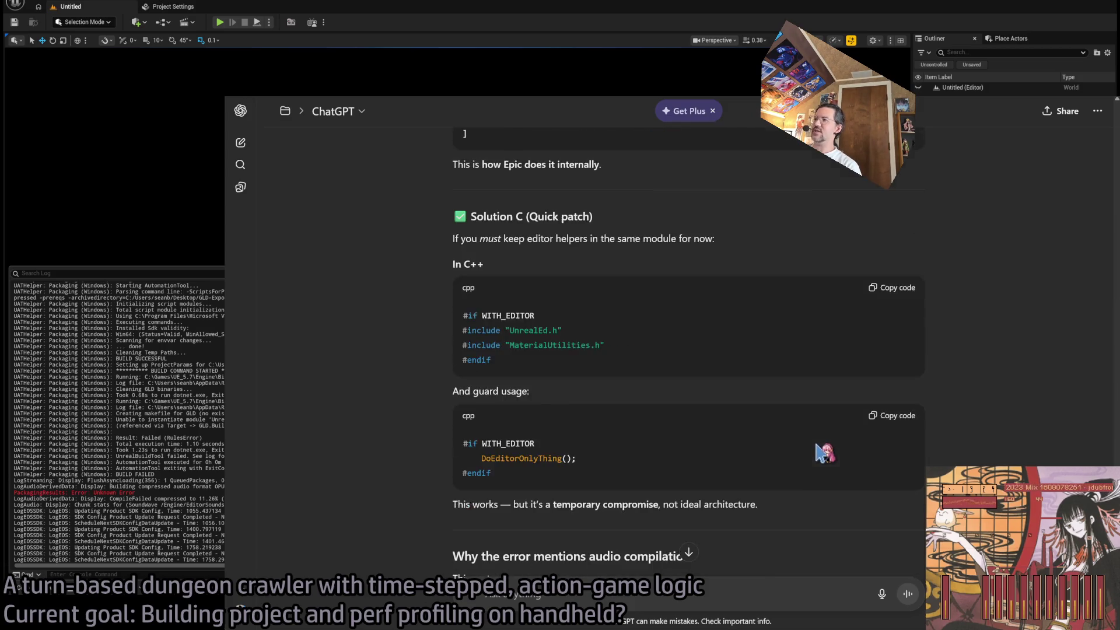
scroll(826, 455, "up", 15)
scroll(824, 458, "up", 15)
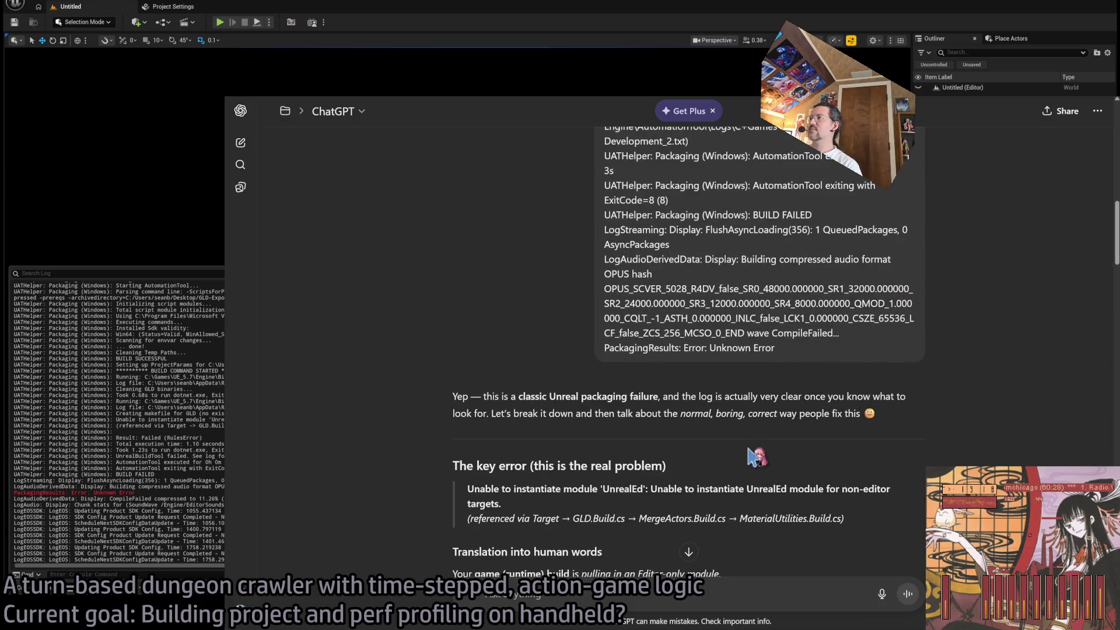
scroll(762, 455, "down", 5)
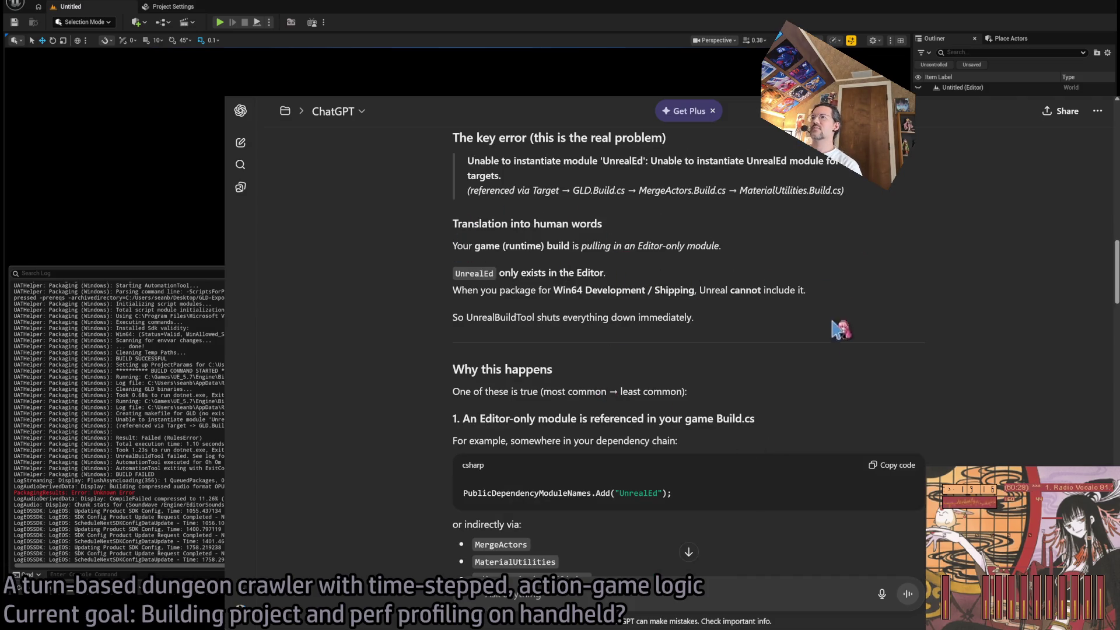
scroll(838, 424, "down", 1)
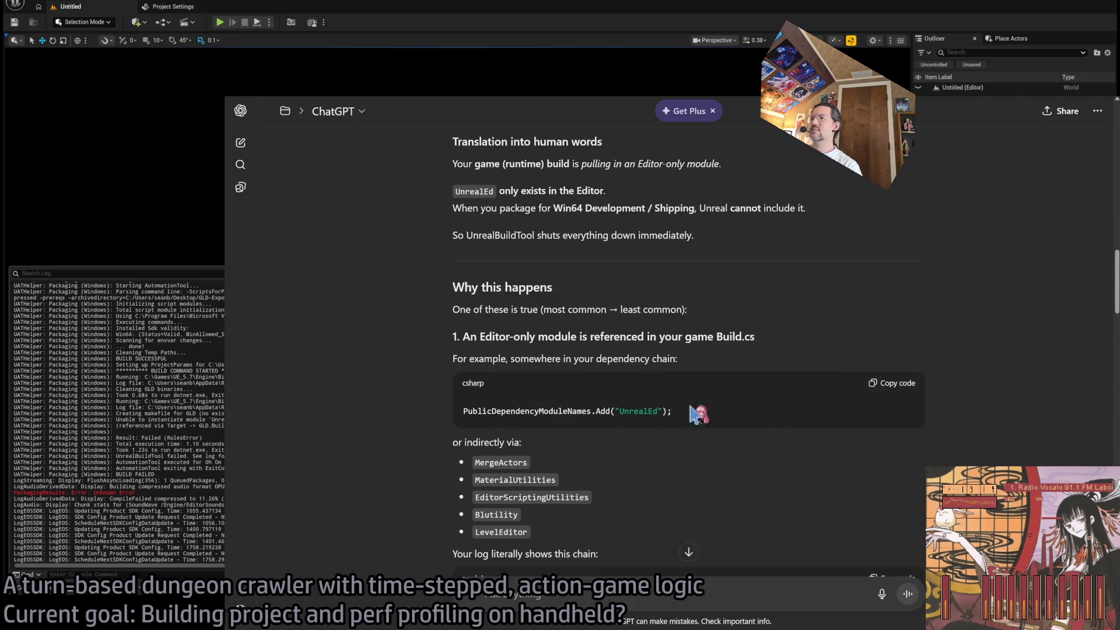
scroll(583, 464, "down", 1)
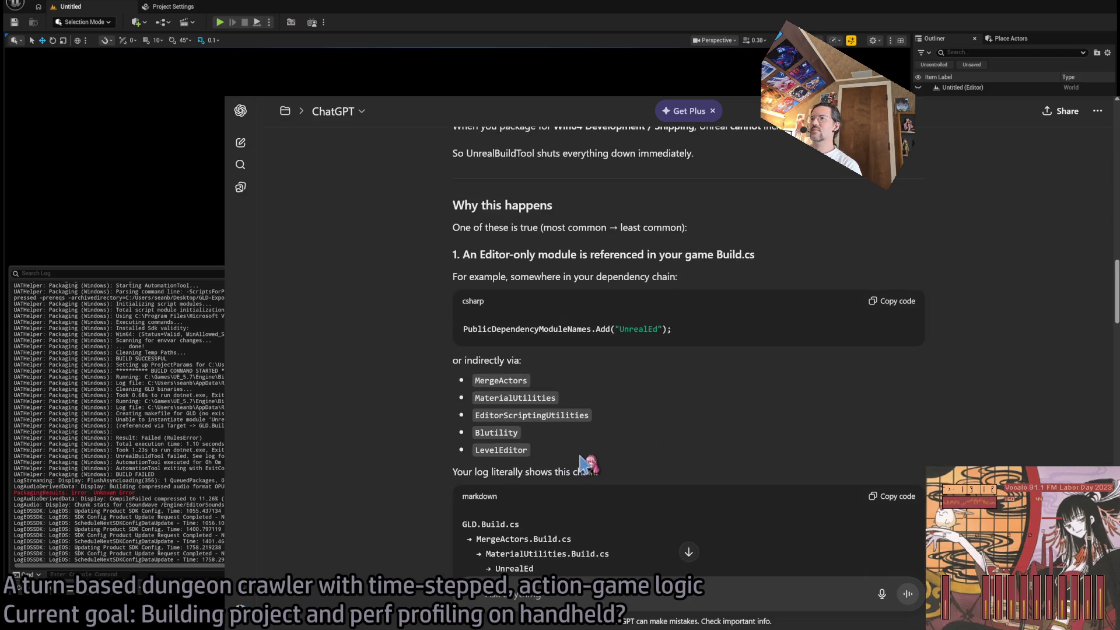
scroll(663, 419, "down", 1)
scroll(662, 419, "down", 3)
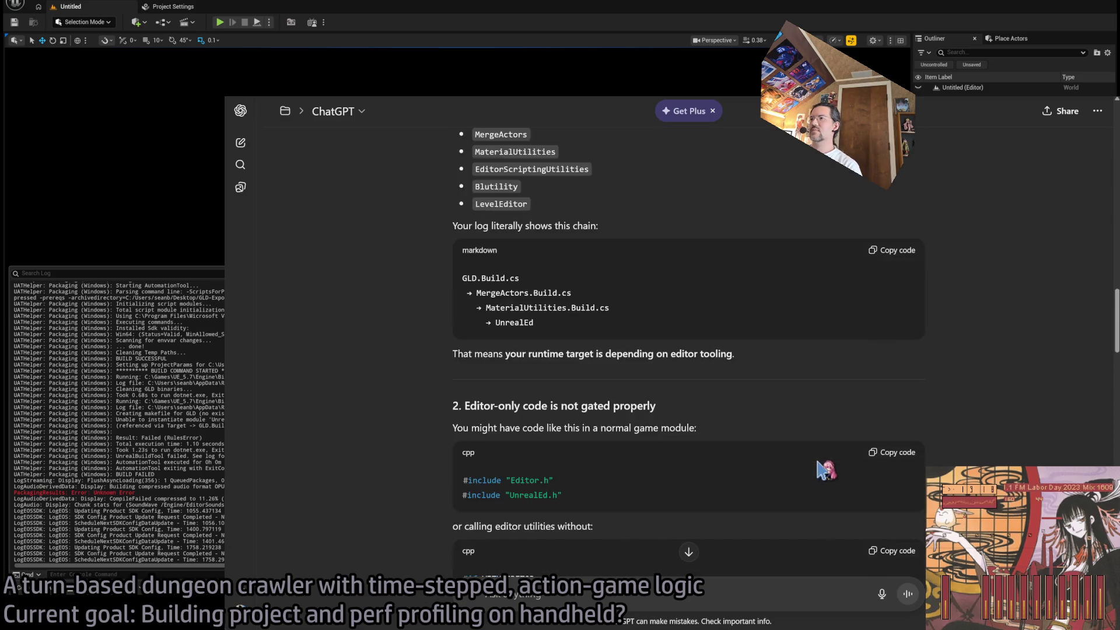
scroll(575, 299, "up", 10)
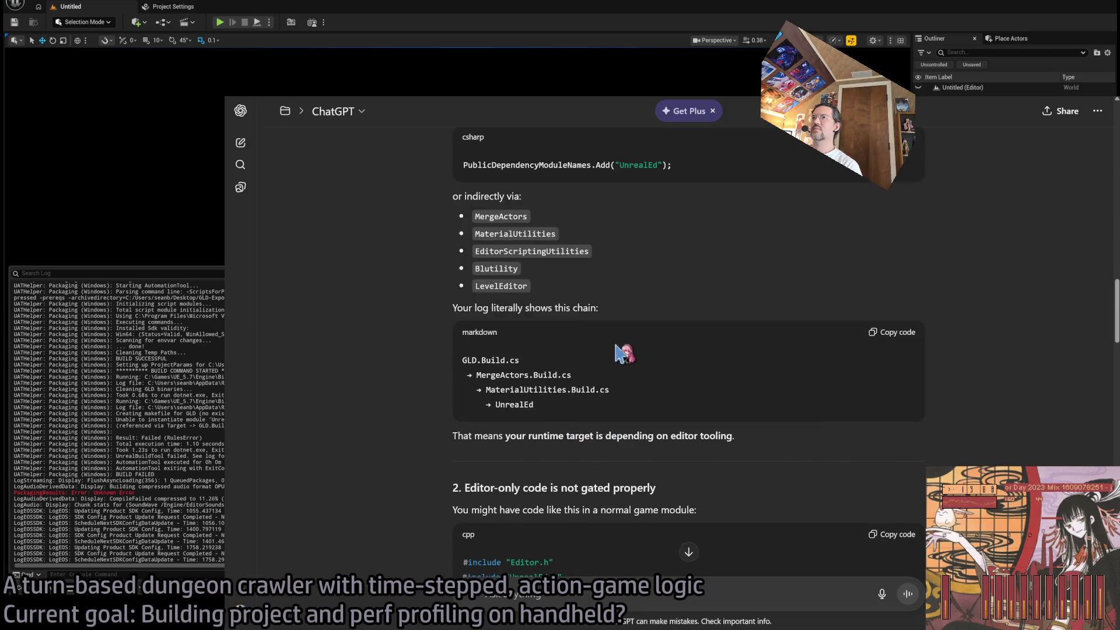
scroll(656, 433, "down", 2)
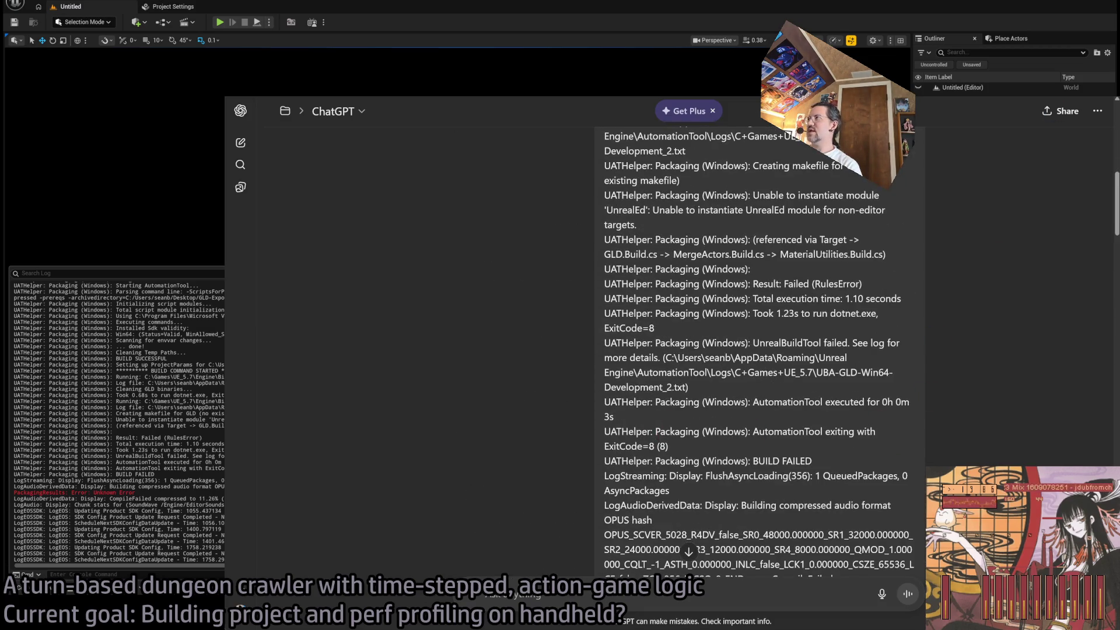
key("alt+Tab")
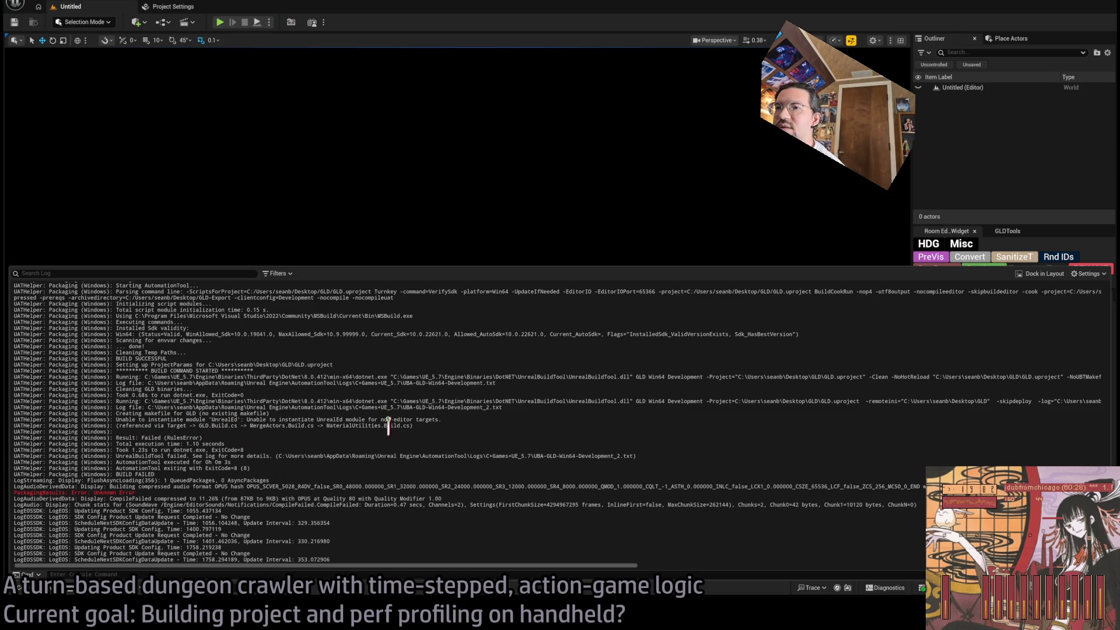
Select the 'Unable to instantiate' MergeActors.Build.cs log lines and compare them with GLD.Build.cs
left_click_drag(276, 422, 312, 425)
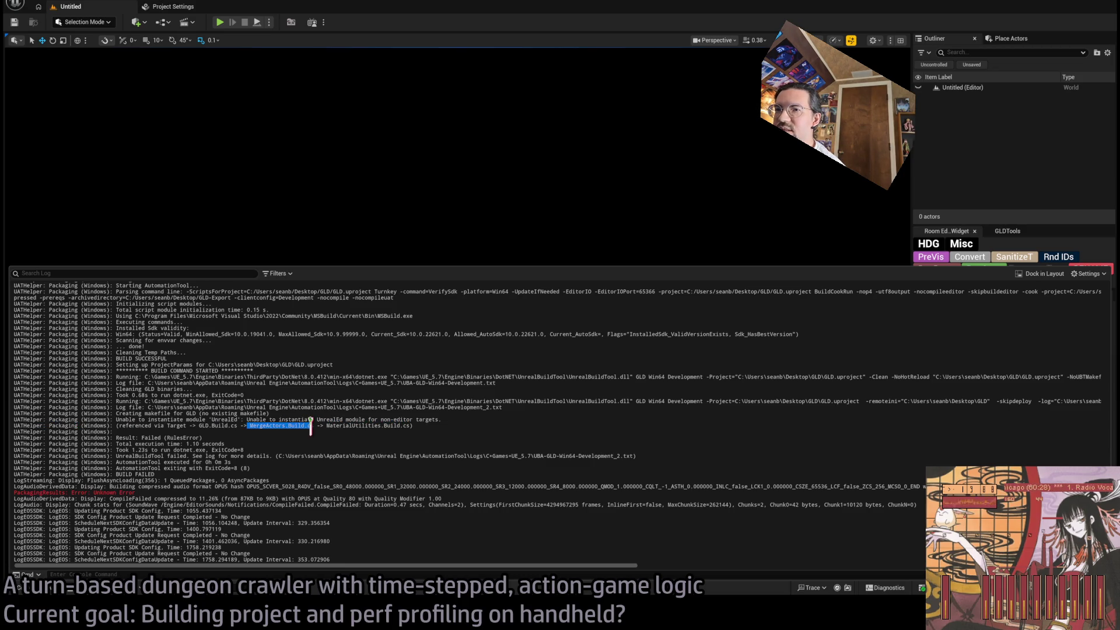
left_click(118, 420)
left_click_drag(119, 419, 453, 425)
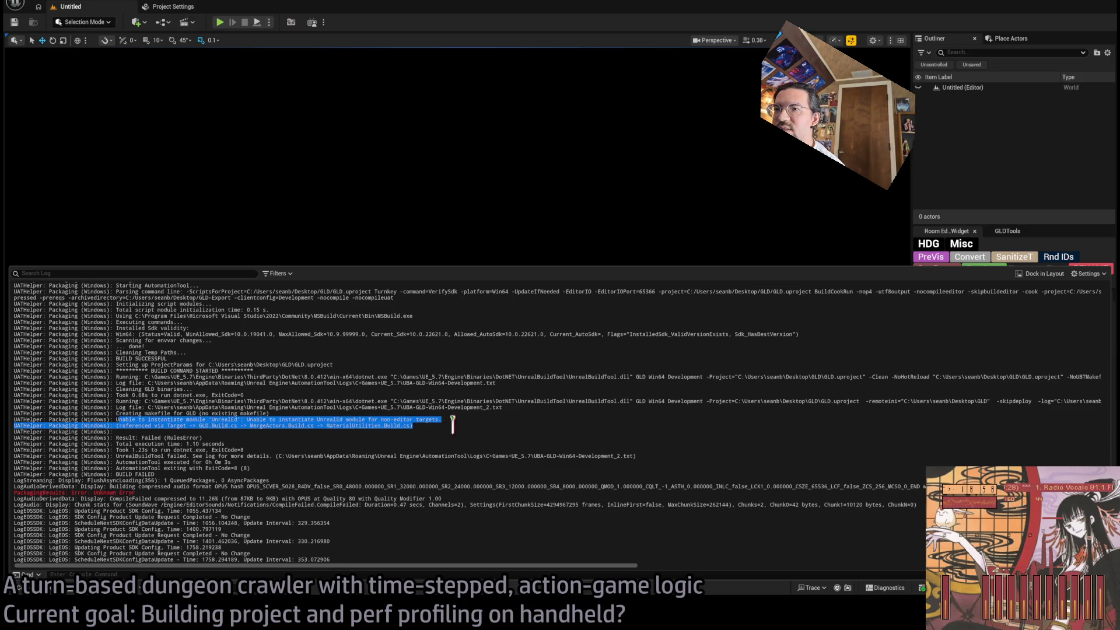
left_click(452, 425)
key("alt+Tab")
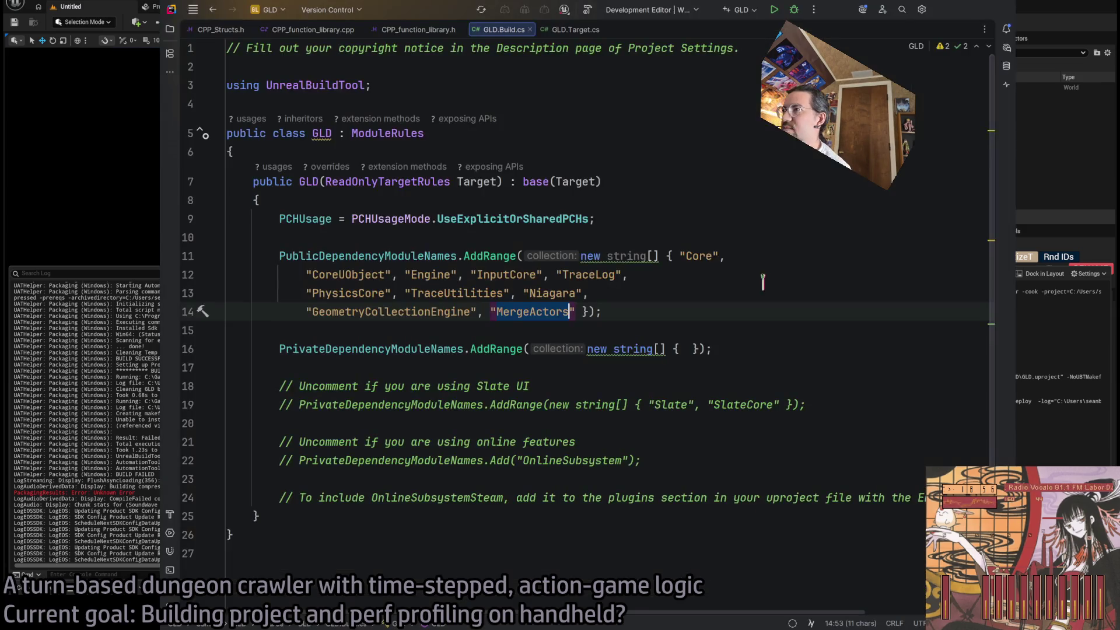
key("alt+Tab")
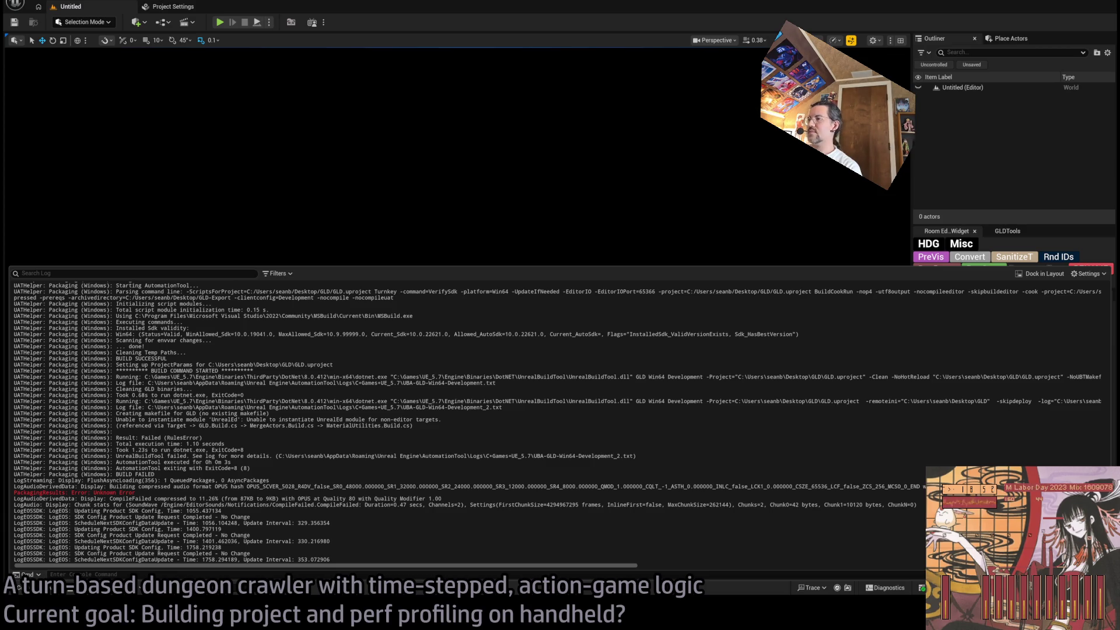
key("alt+Tab")
scroll(753, 327, "down", 15)
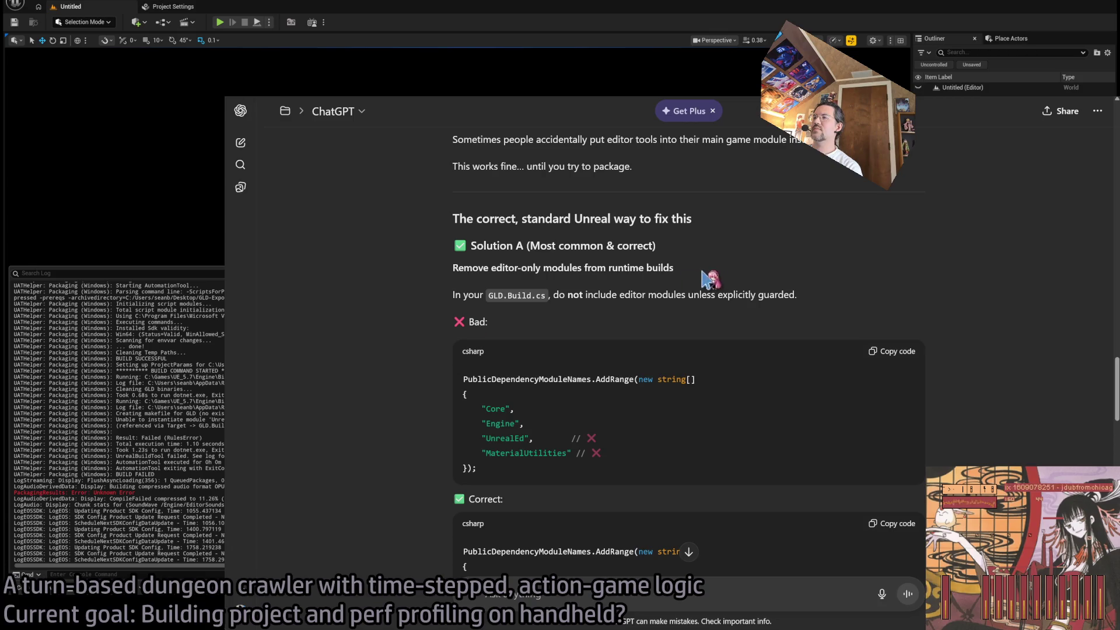
Select Solution A's if (Target.bBuildEditor) block listing UnrealEd, MaterialUtilities and MergeActors
triple_click(475, 268)
left_click(482, 290)
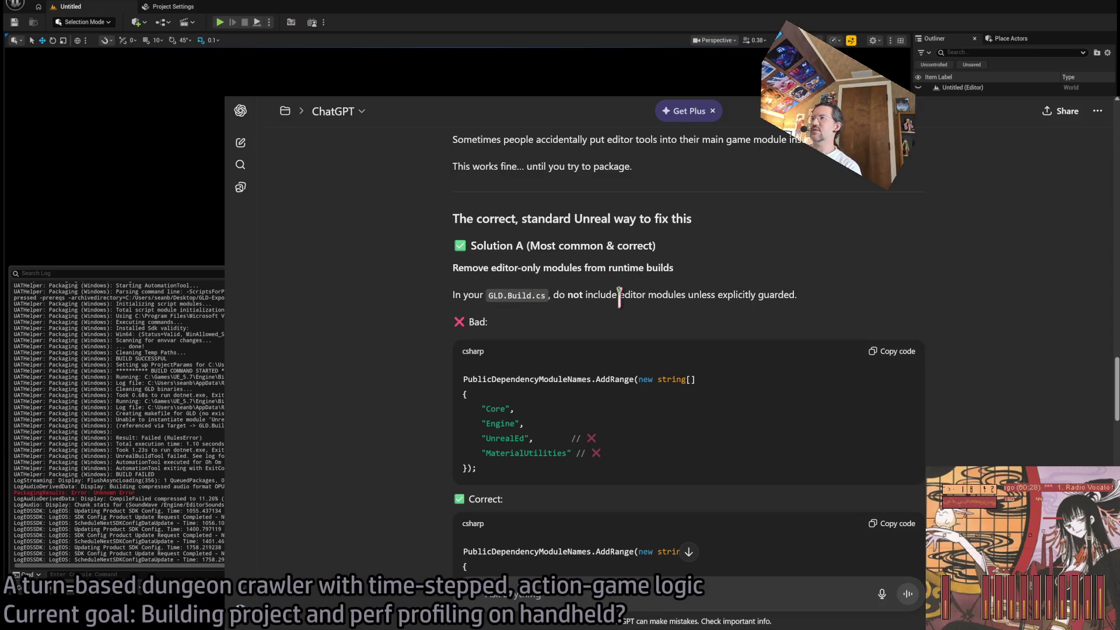
scroll(546, 356, "down", 2)
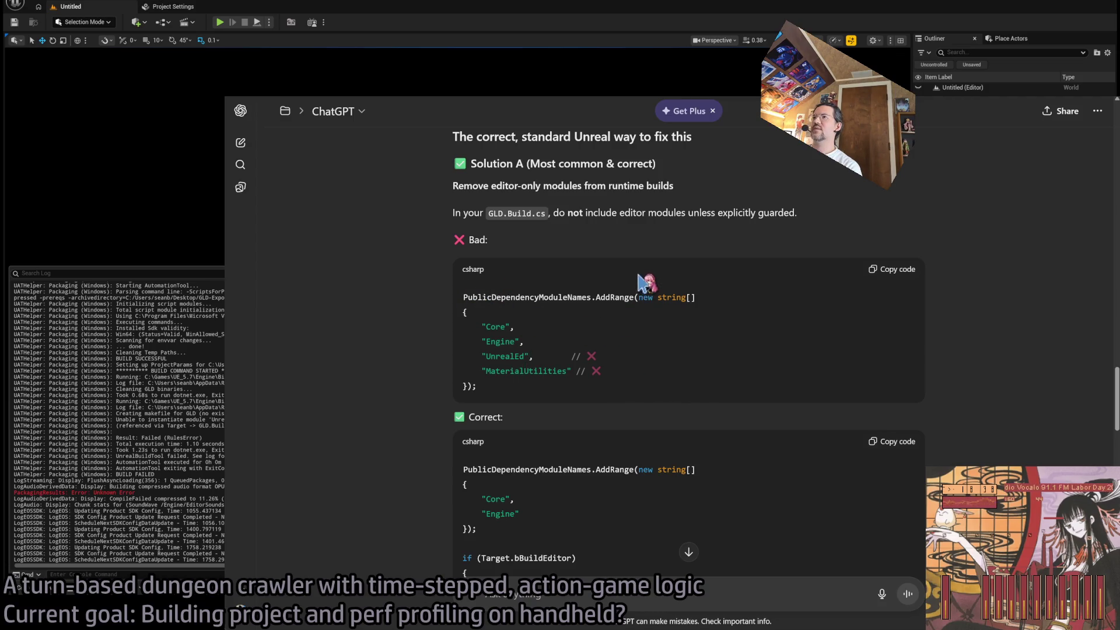
scroll(636, 406, "down", 3)
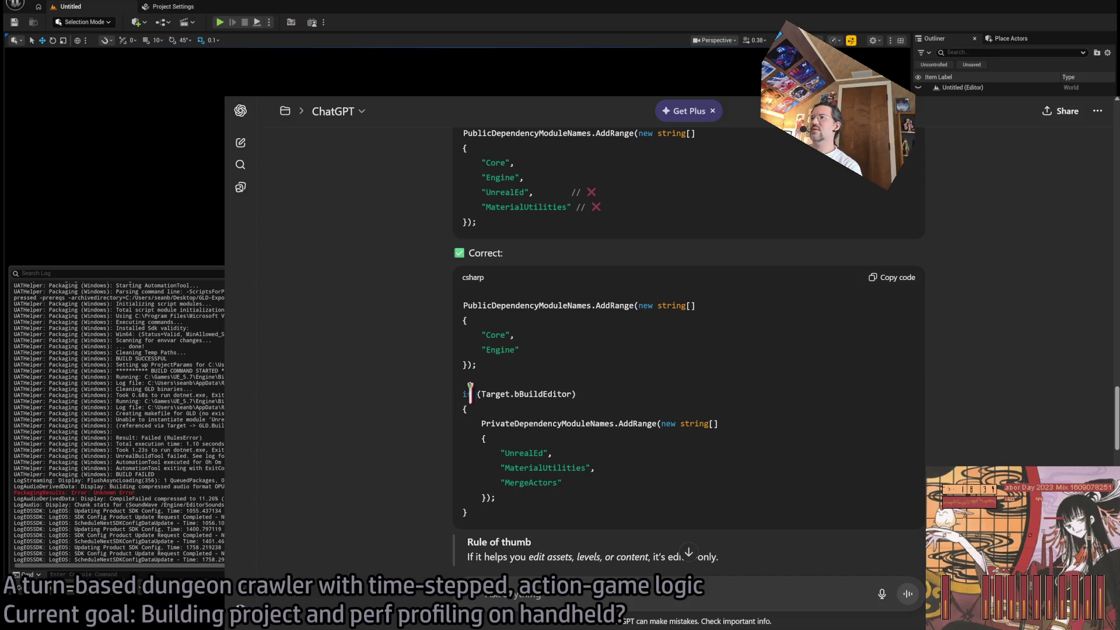
mouse_move(466, 393)
left_mouse_down()
mouse_move(525, 470)
mouse_move(518, 520)
mouse_move(513, 467)
left_mouse_up()
scroll(512, 467, "down", 2)
left_click(501, 307)
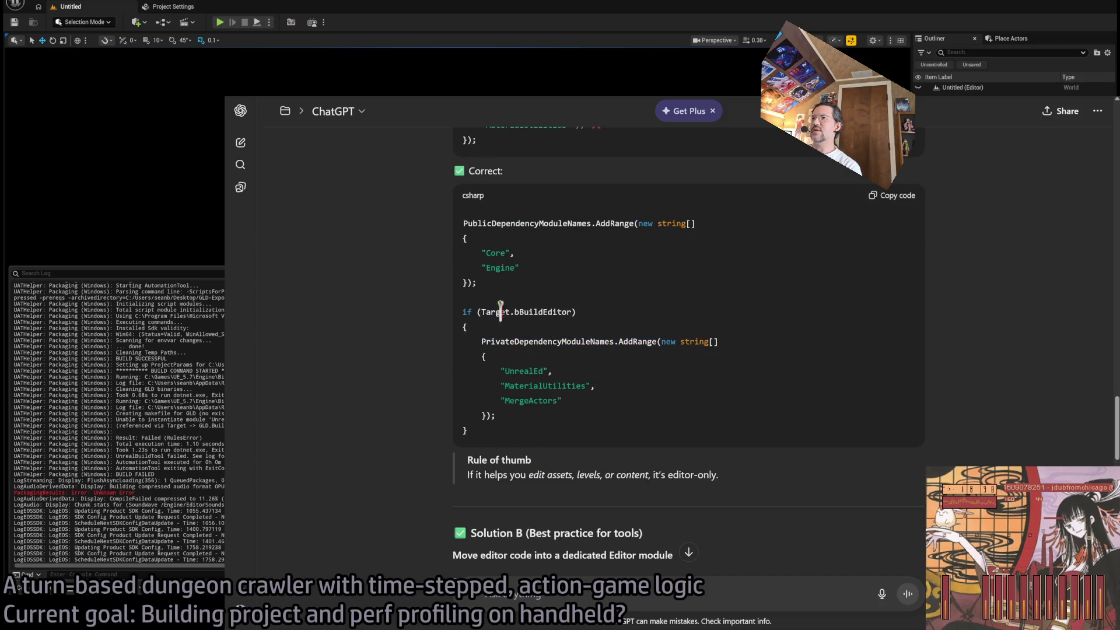
left_click(507, 313)
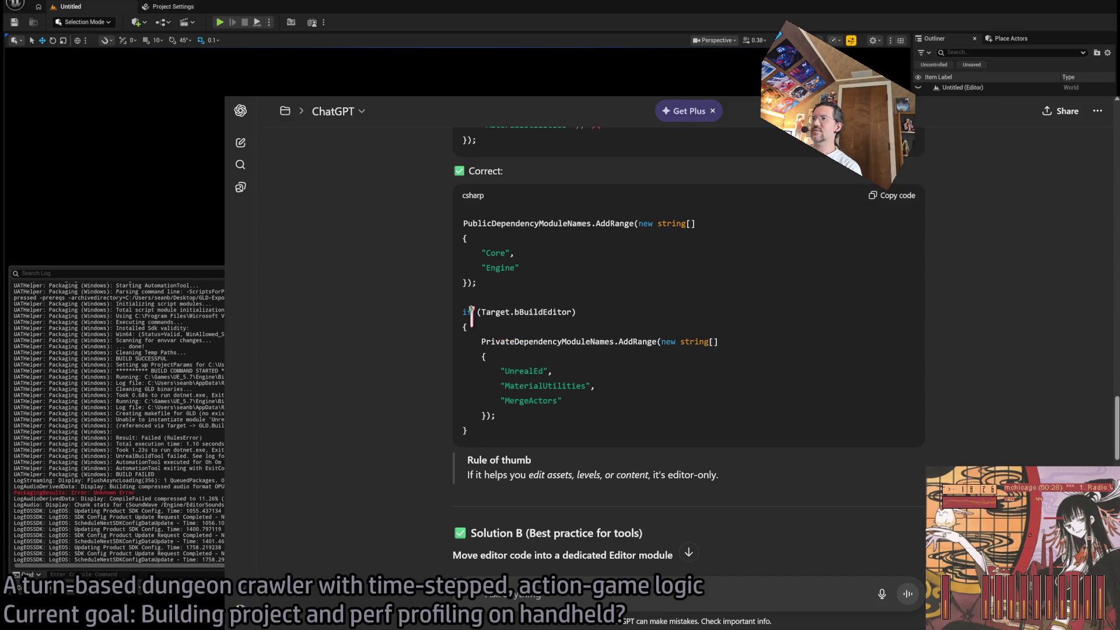
left_click_drag(467, 312, 506, 420)
left_click_drag(520, 441, 569, 444)
key("ctrl+c")
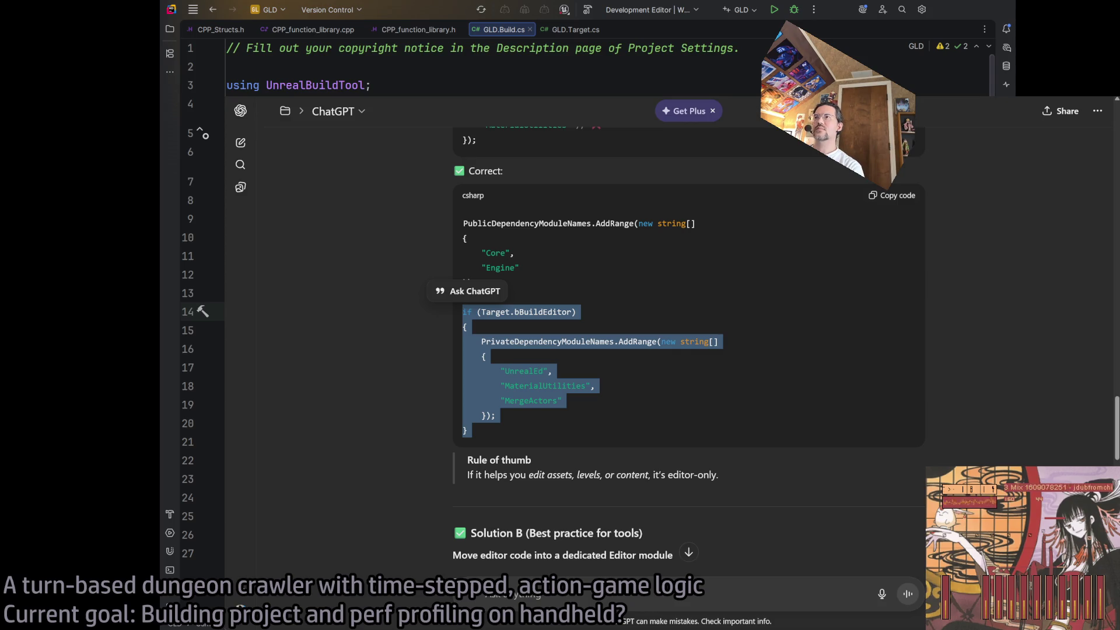
Paste the if (Target.bBuildEditor) dependency block after line 14's public module list in GLD.Build.cs
key("Escape")
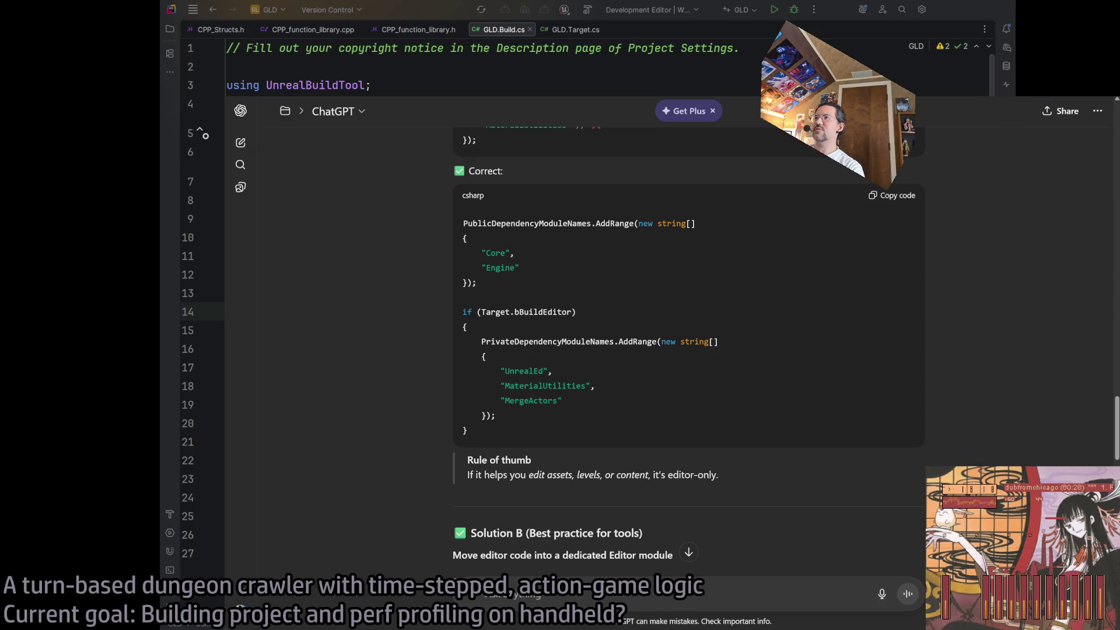
key("super+Tab")
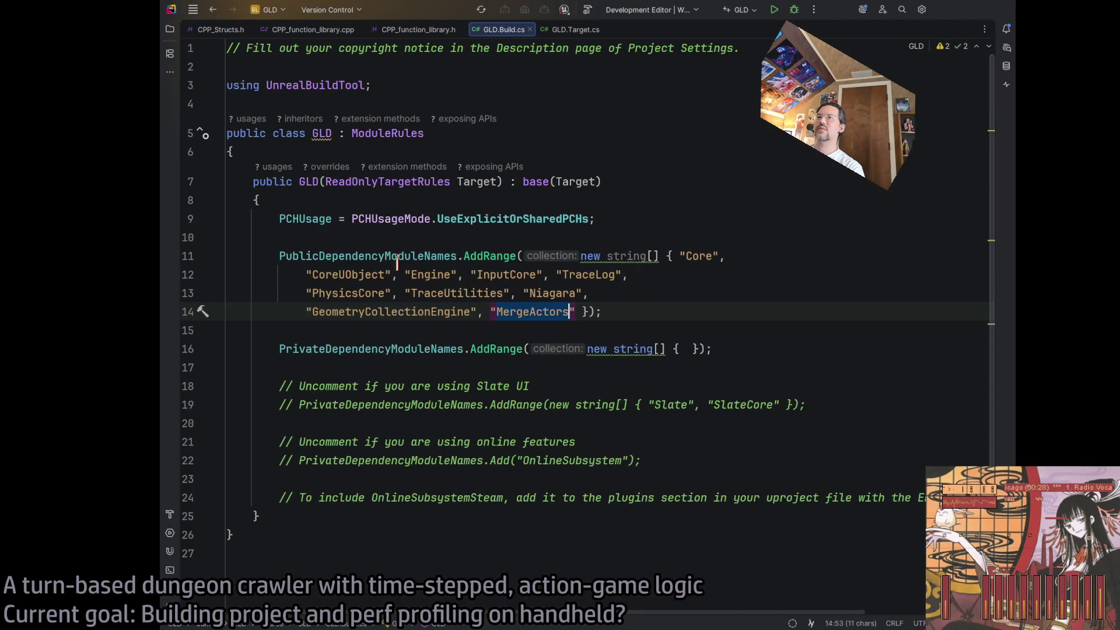
left_click(635, 314)
key("Return")
key("Return")
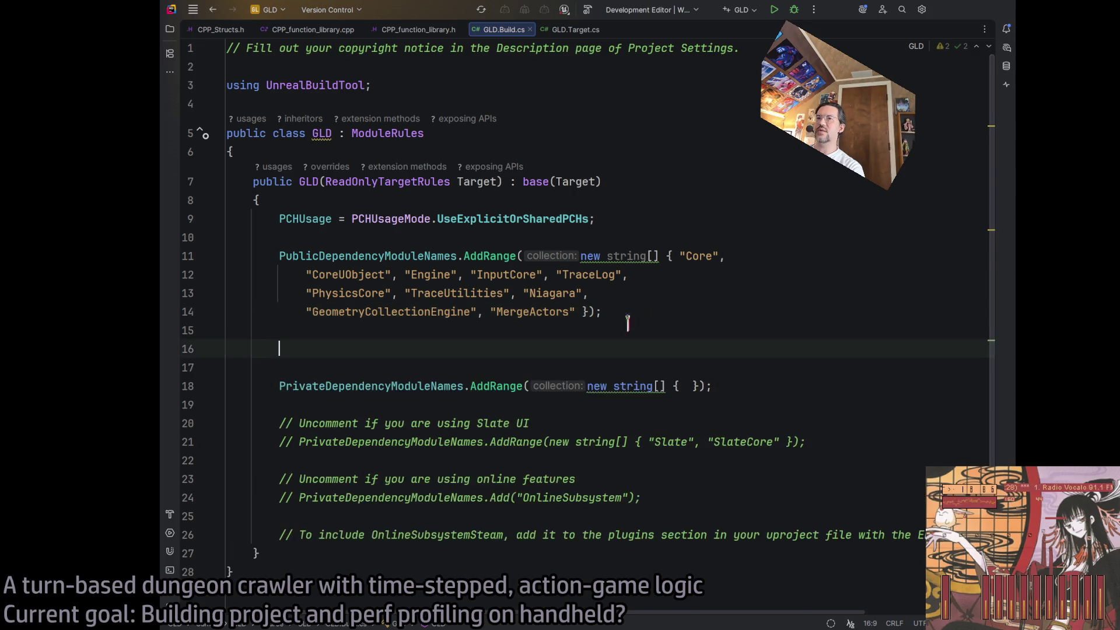
key("ctrl+v")
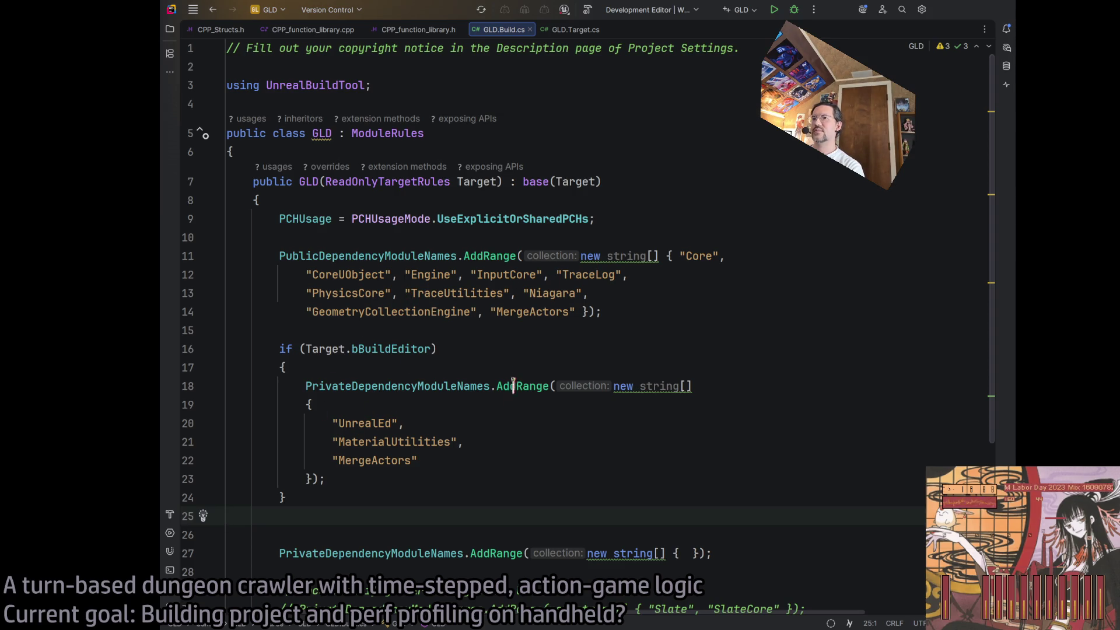
Remove MergeActors from the public dependency module list
left_click(374, 443)
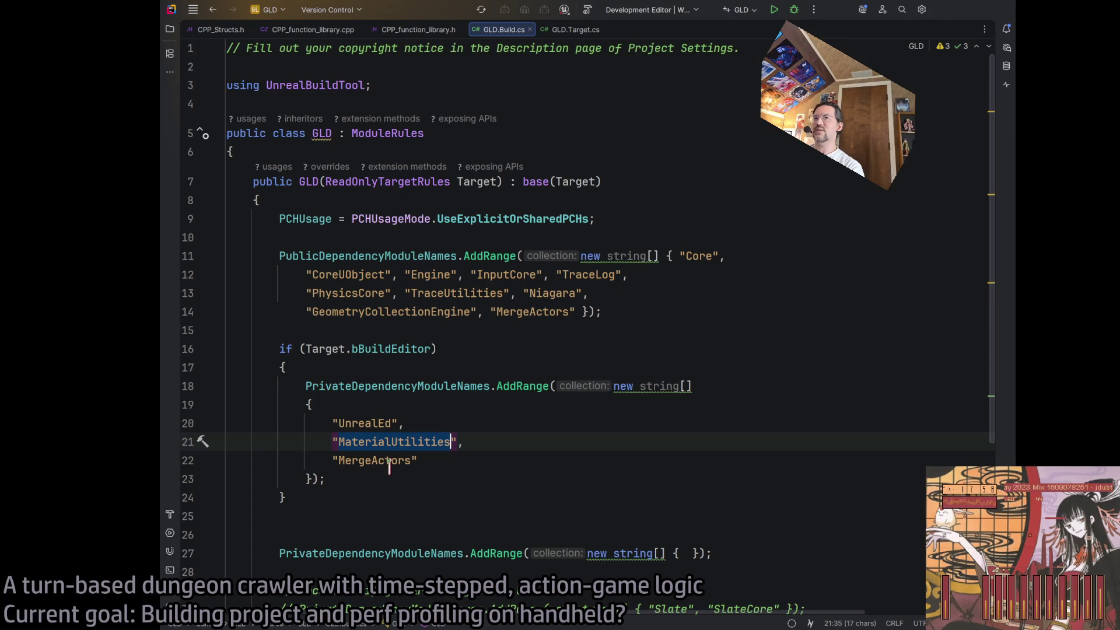
double_click(390, 461)
double_click(517, 313)
key("Left")
key("Delete")
key("Delete")
key("Delete")
key("Delete")
key("Delete")
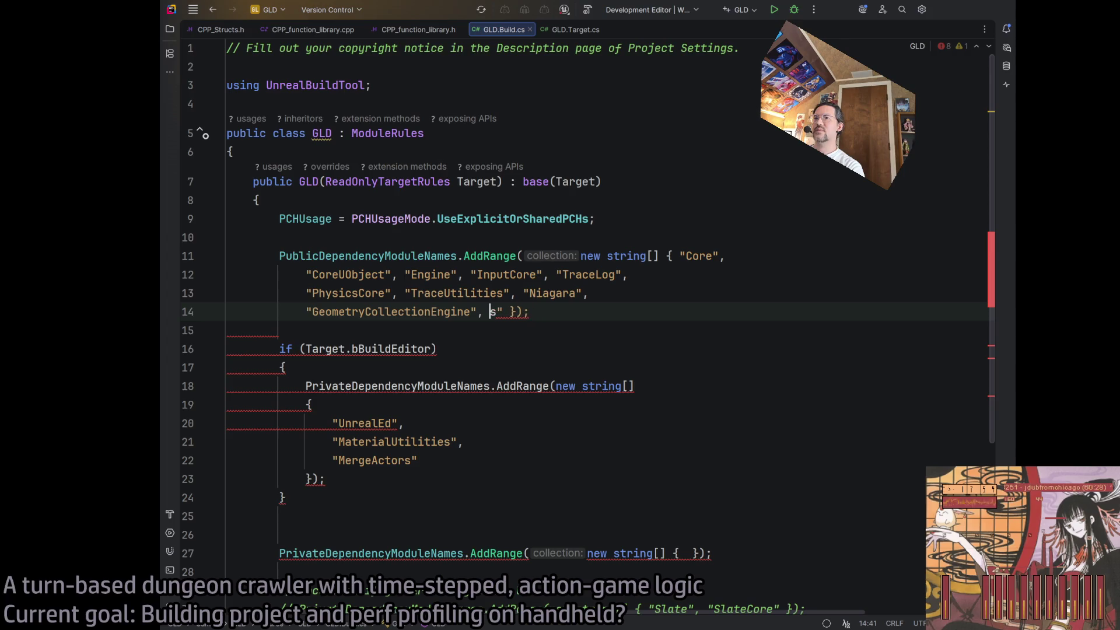
key("Delete")
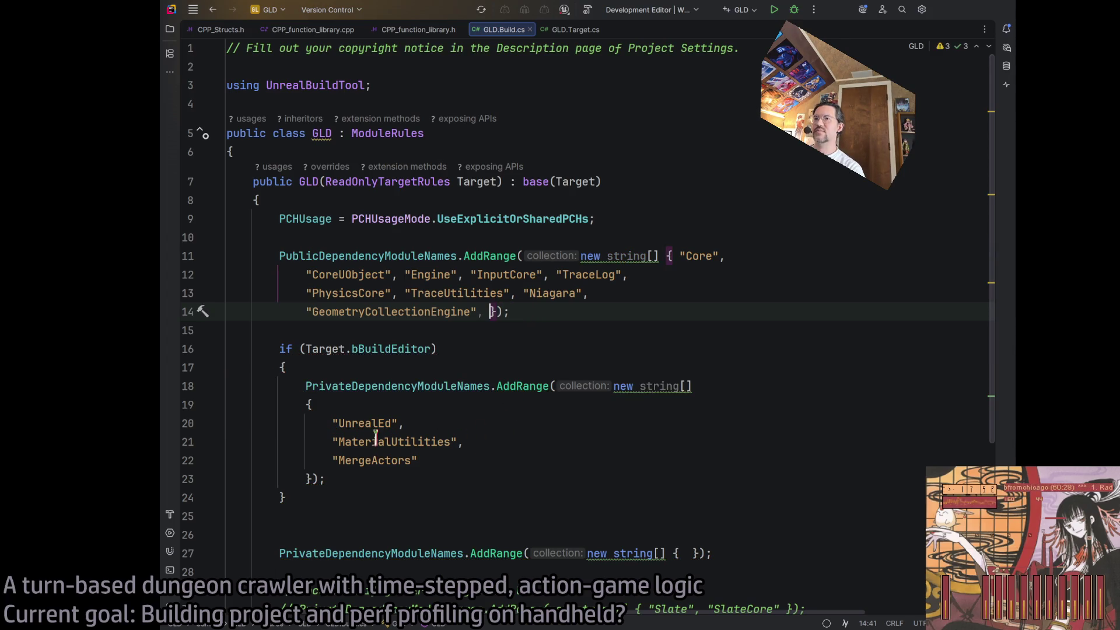
Comment out the UnrealEd and MaterialUtilities lines and start building the editor target
left_click(333, 424)
type("//")
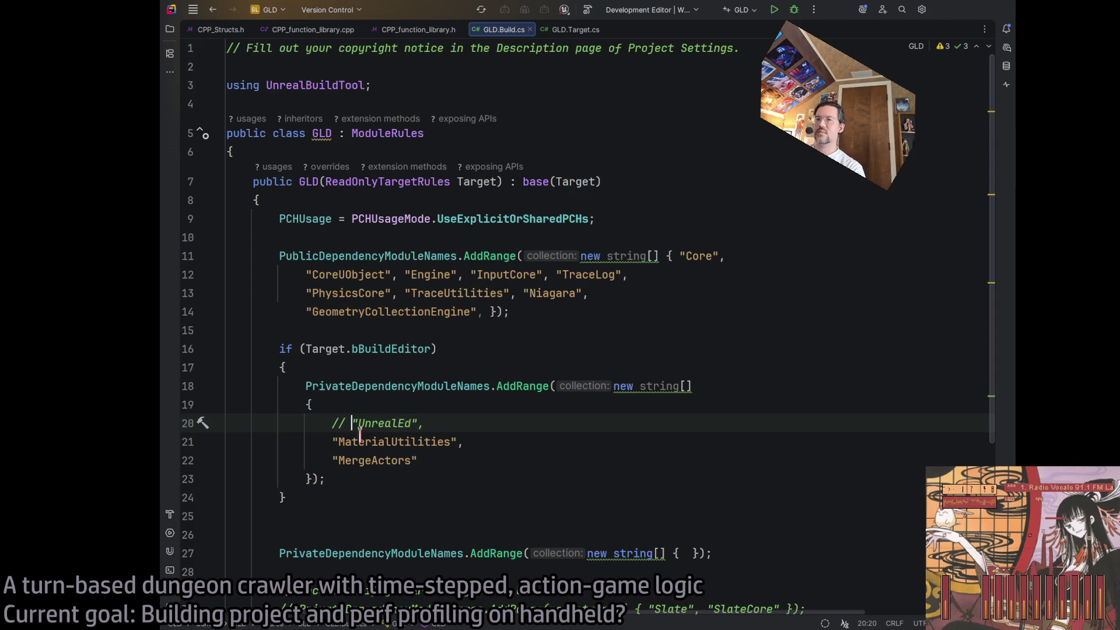
left_click(326, 442)
type("//")
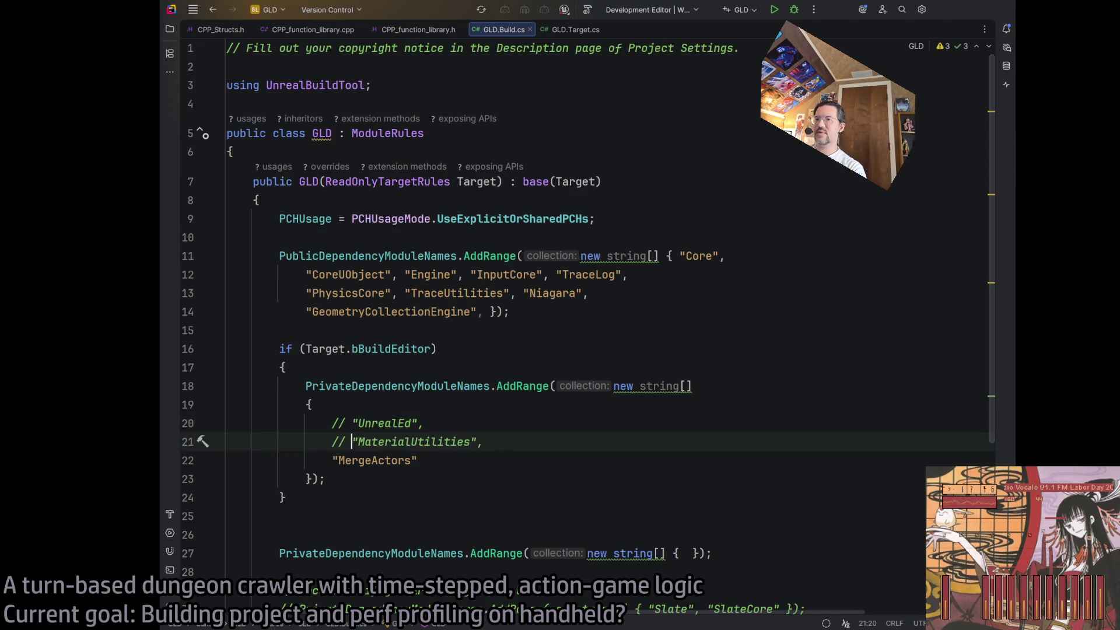
left_click(583, 453)
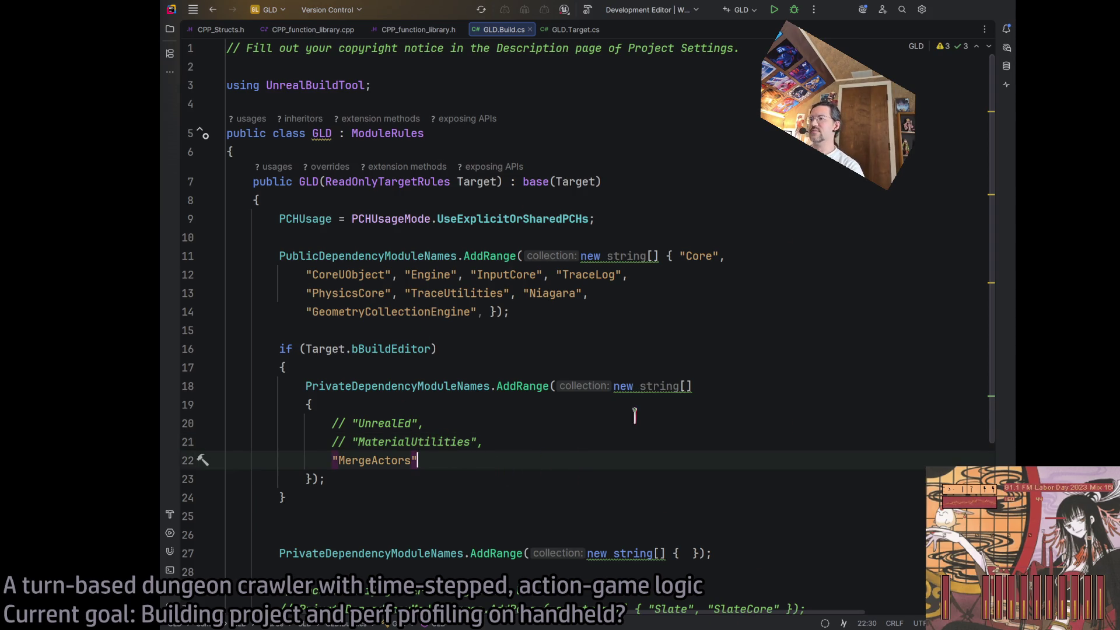
left_click(587, 9)
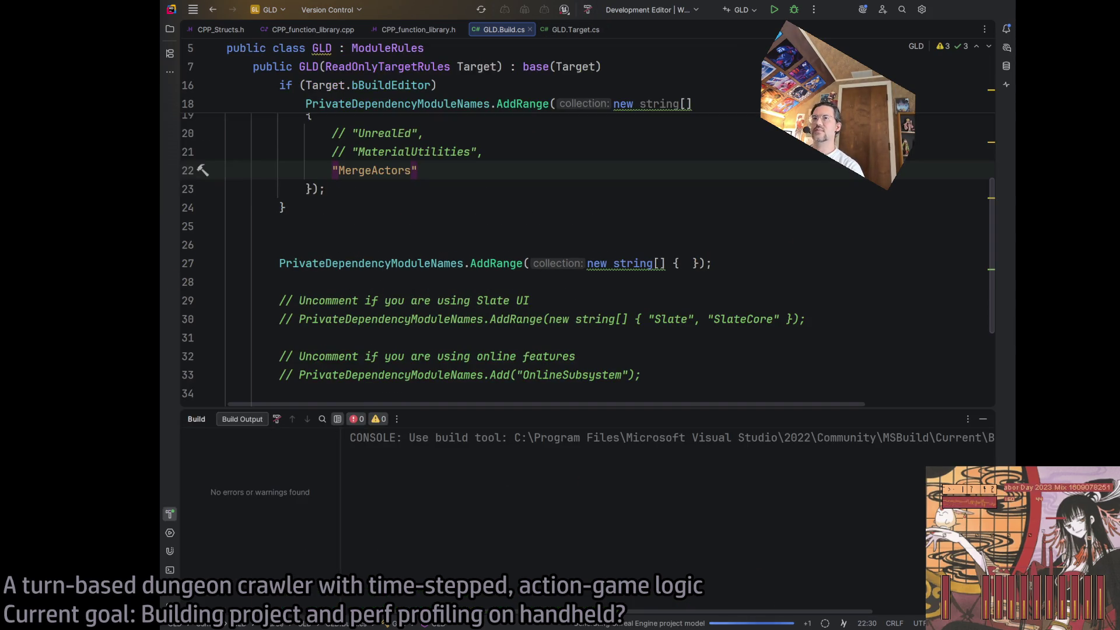
Review GLD.Build.cs while the GLDEditor build finishes with Result: Succeeded, then minimise Rider
scroll(570, 350, "up", 3)
scroll(555, 304, "down", 5)
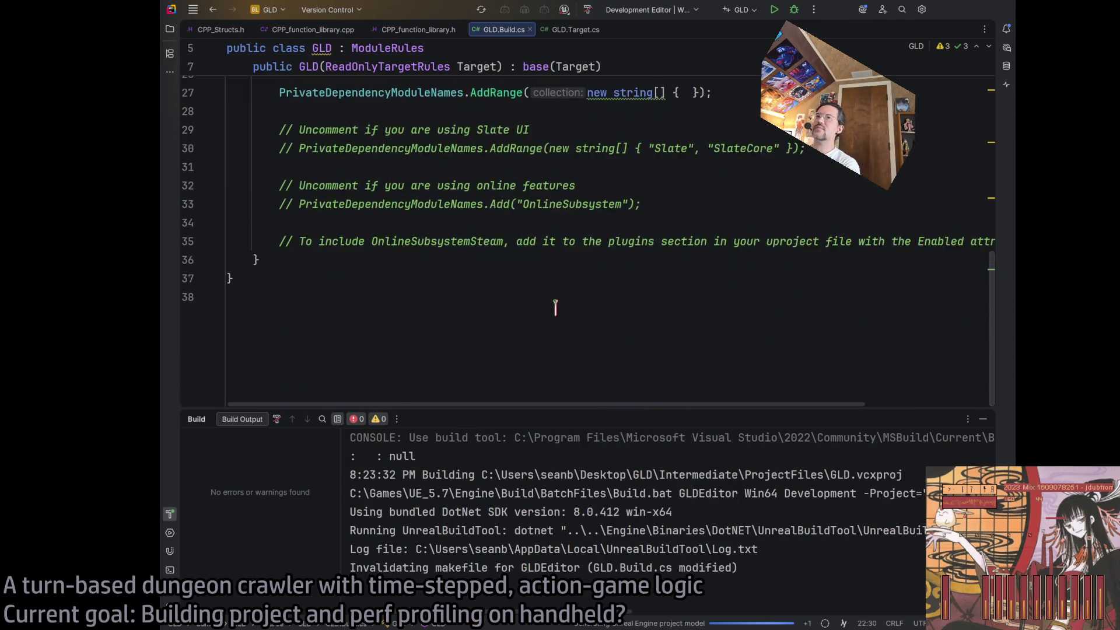
scroll(556, 309, "up", 1)
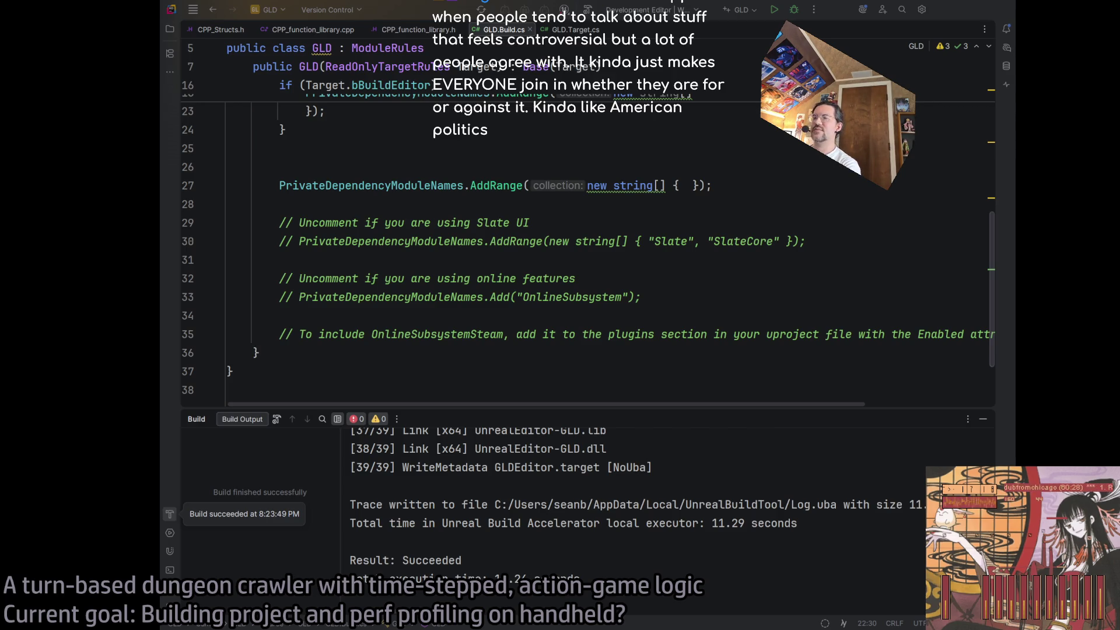
scroll(603, 308, "up", 6)
scroll(603, 307, "down", 5)
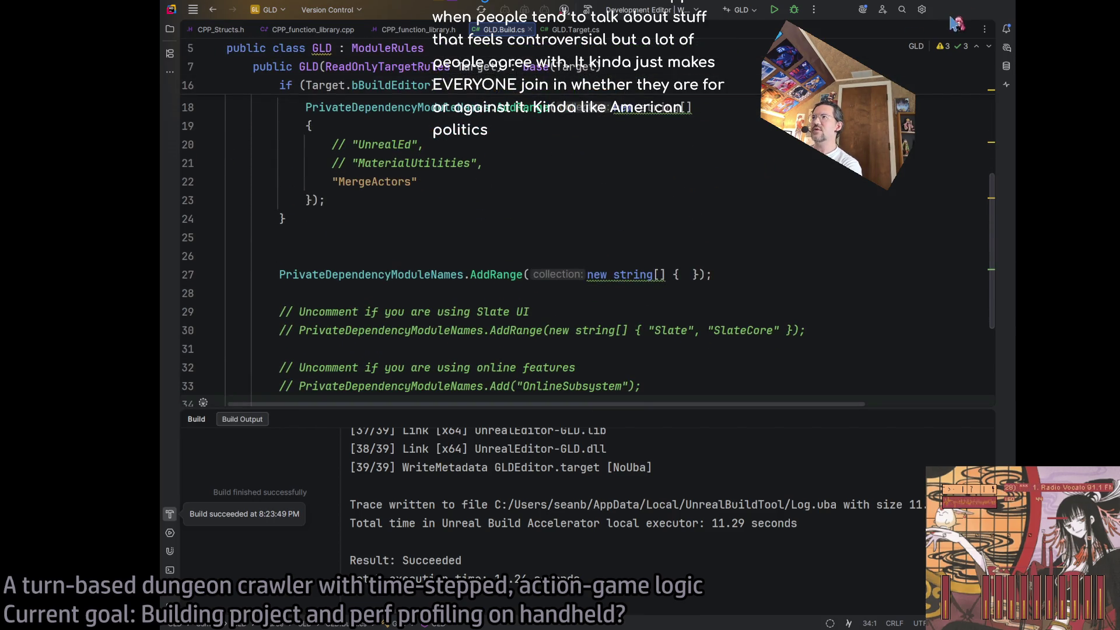
left_click(953, 18)
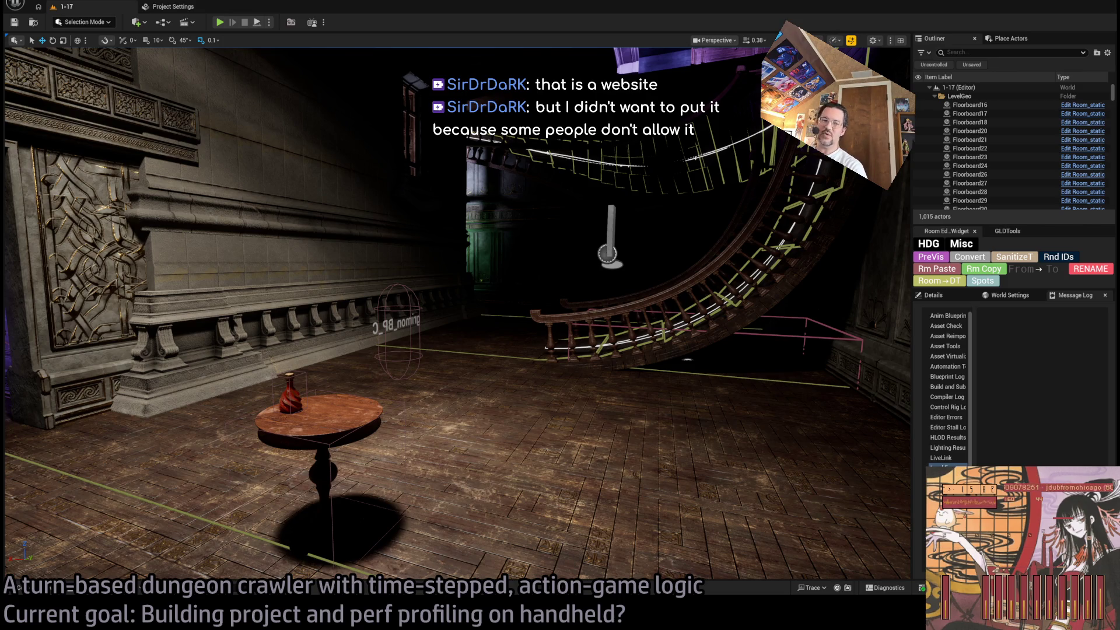
Recheck ChatGPT's bBuildEditor example, compare Unreal with GLD.Build.cs, then open Rider's AI Chat
key("alt+Tab")
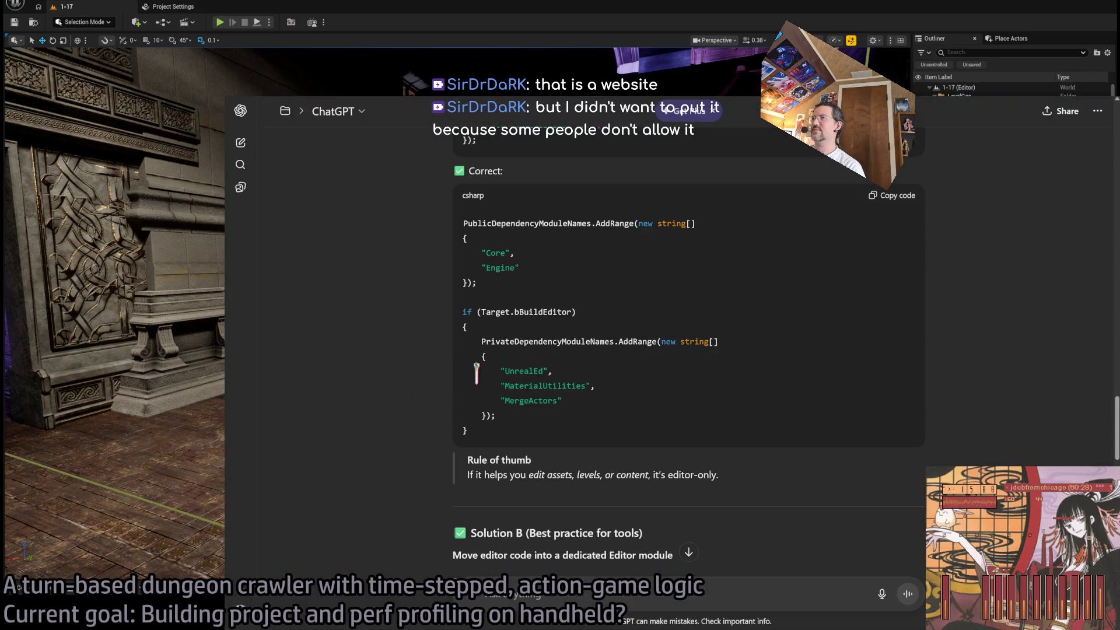
scroll(400, 511, "up", 7)
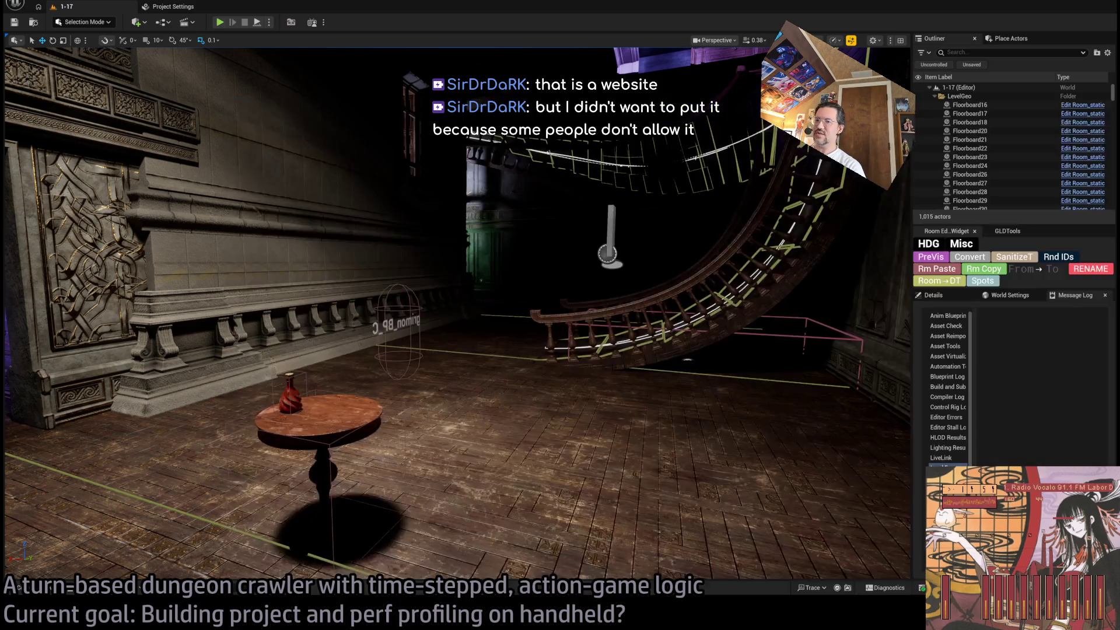
key("alt+Tab")
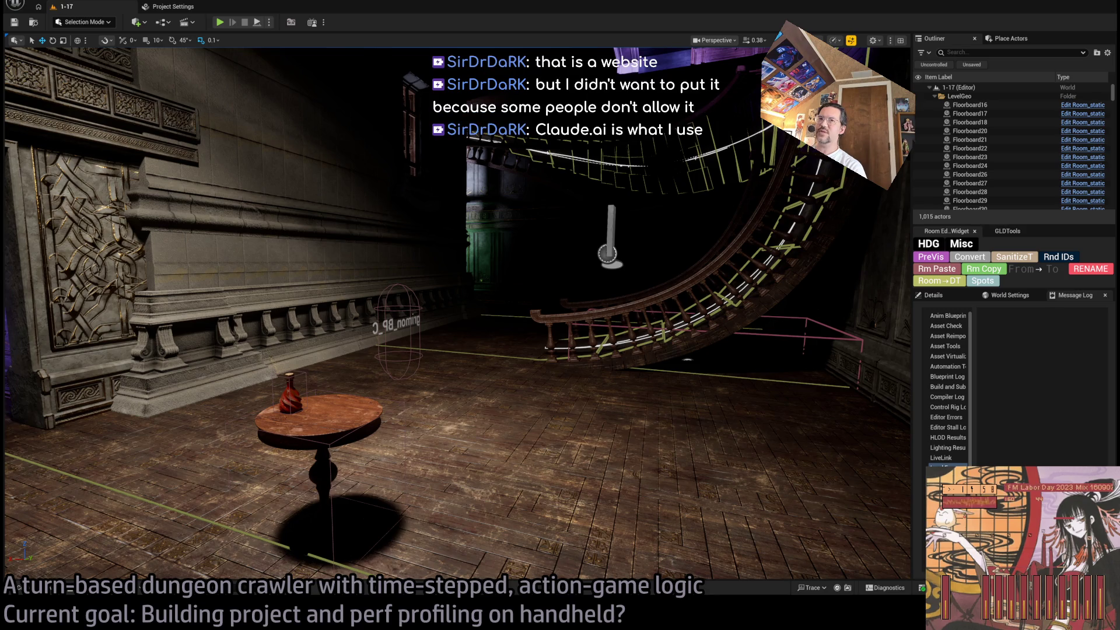
key("alt+Tab")
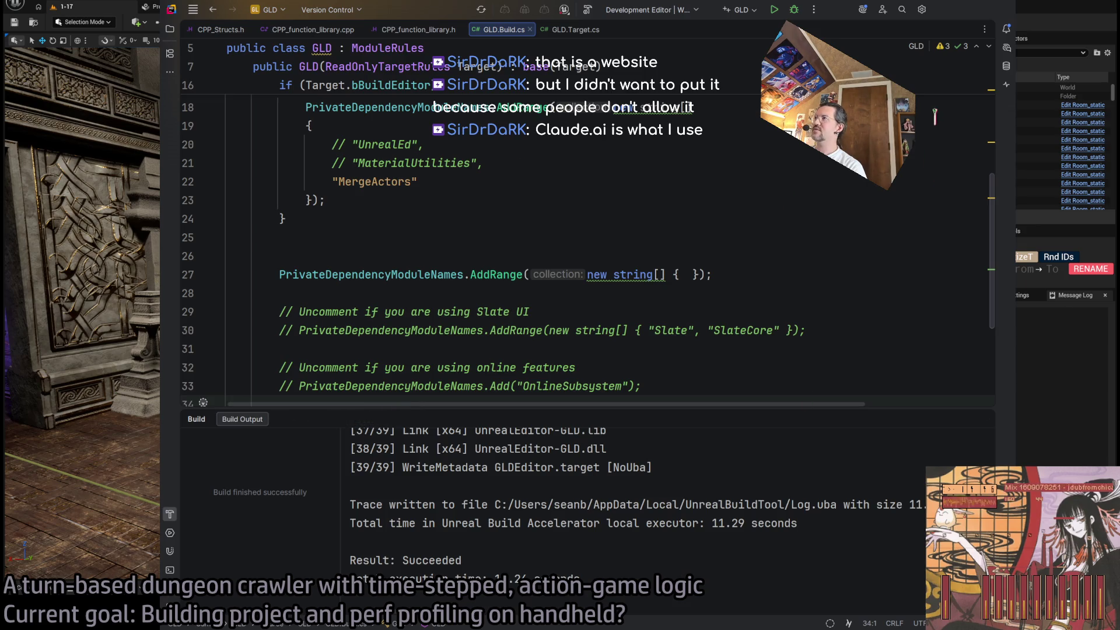
key("alt+Tab")
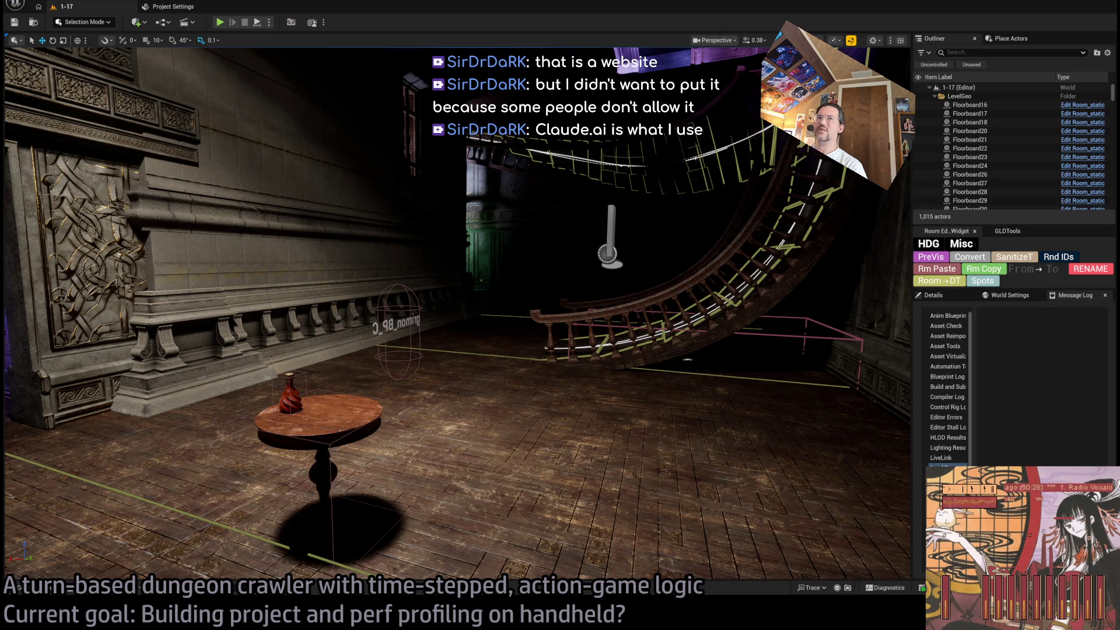
key("alt+Tab")
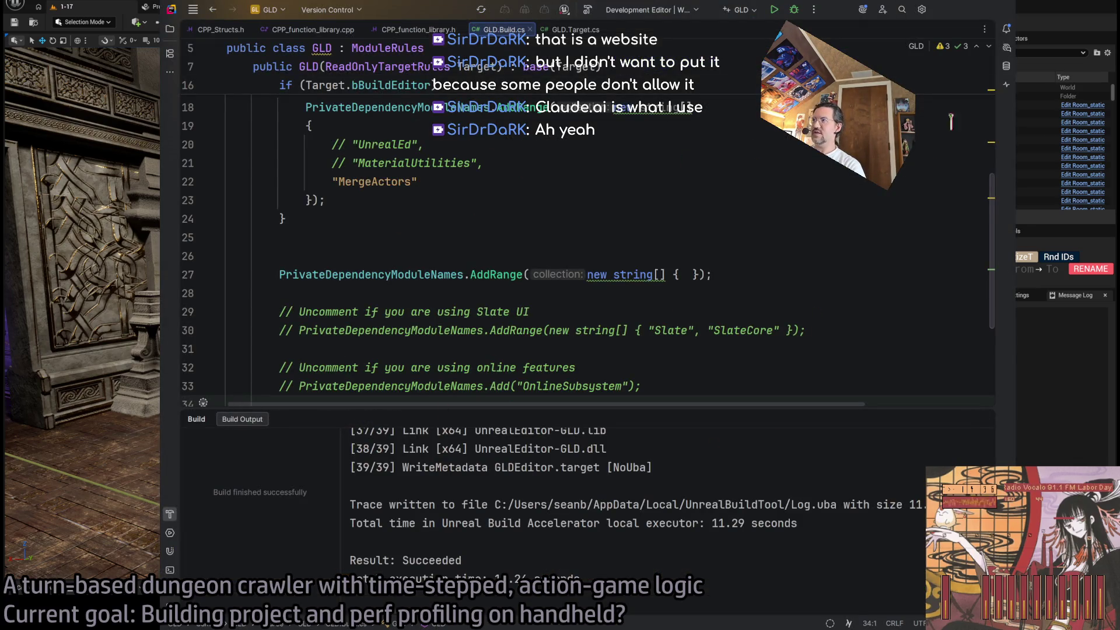
left_click(1007, 49)
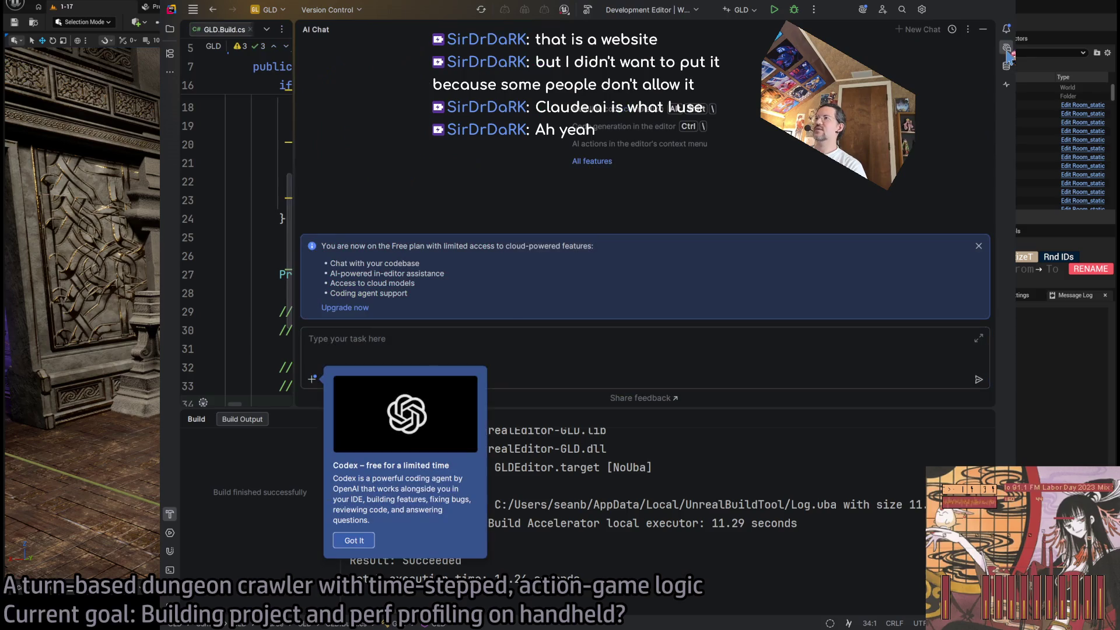
Dismiss the Codex popup, hide the Build output panel, and toggle Rider's AI Chat panel closed
left_click(1007, 49)
left_click(1007, 49)
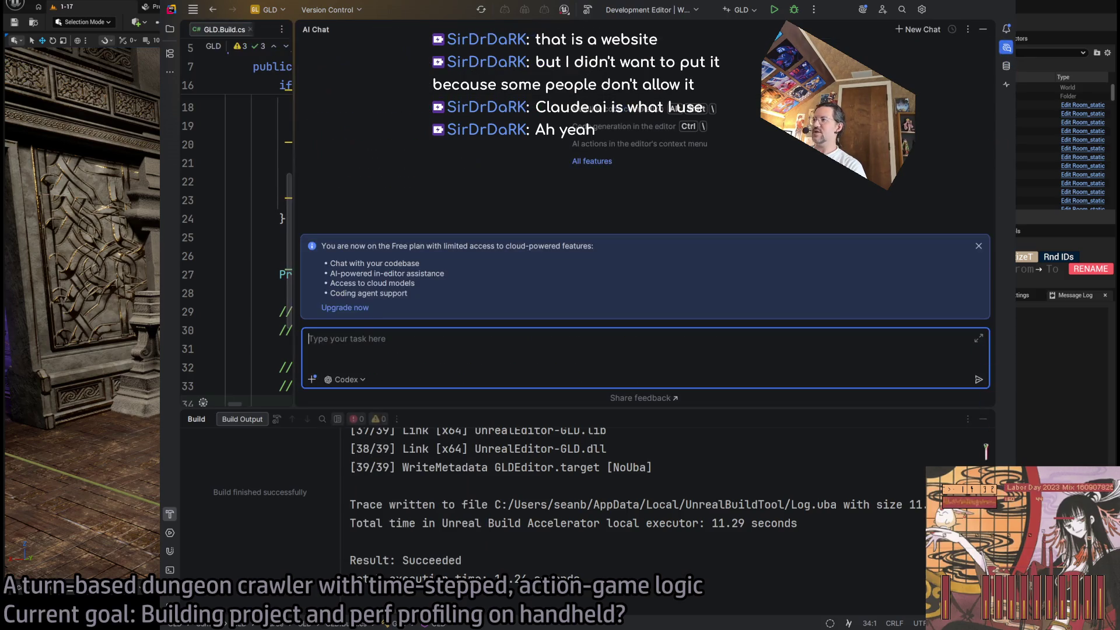
left_click(984, 420)
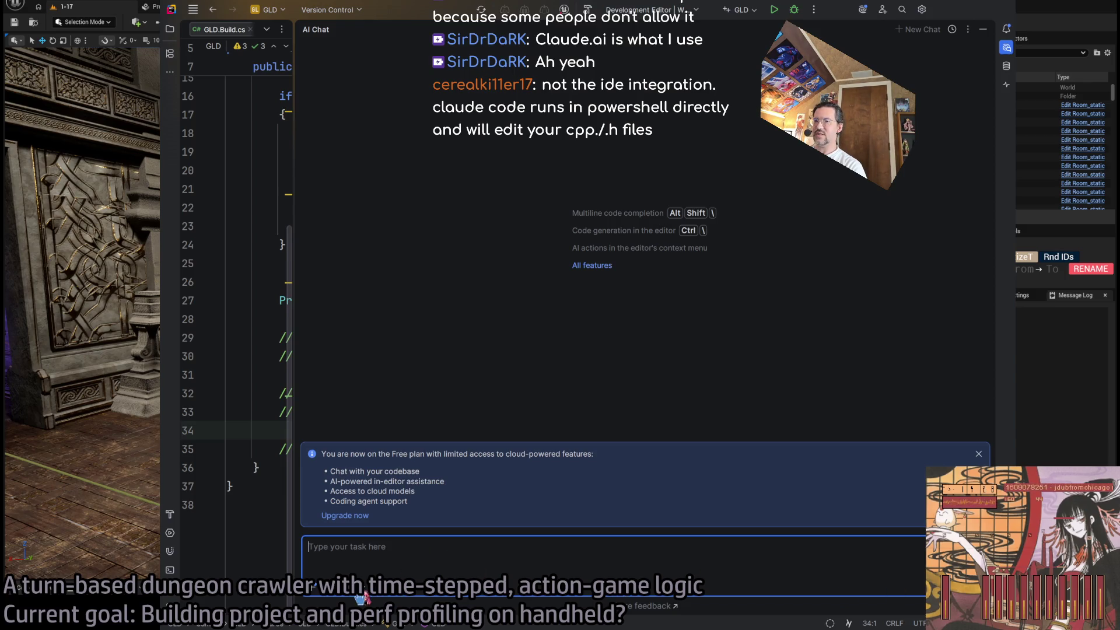
left_click(518, 560)
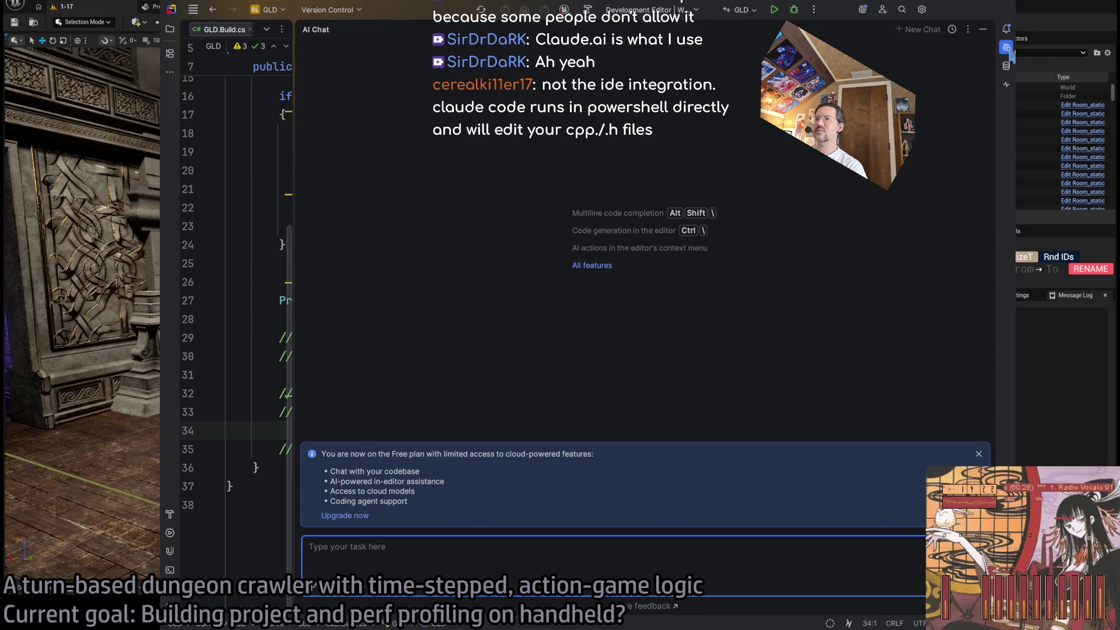
left_click(1007, 48)
left_click(1007, 47)
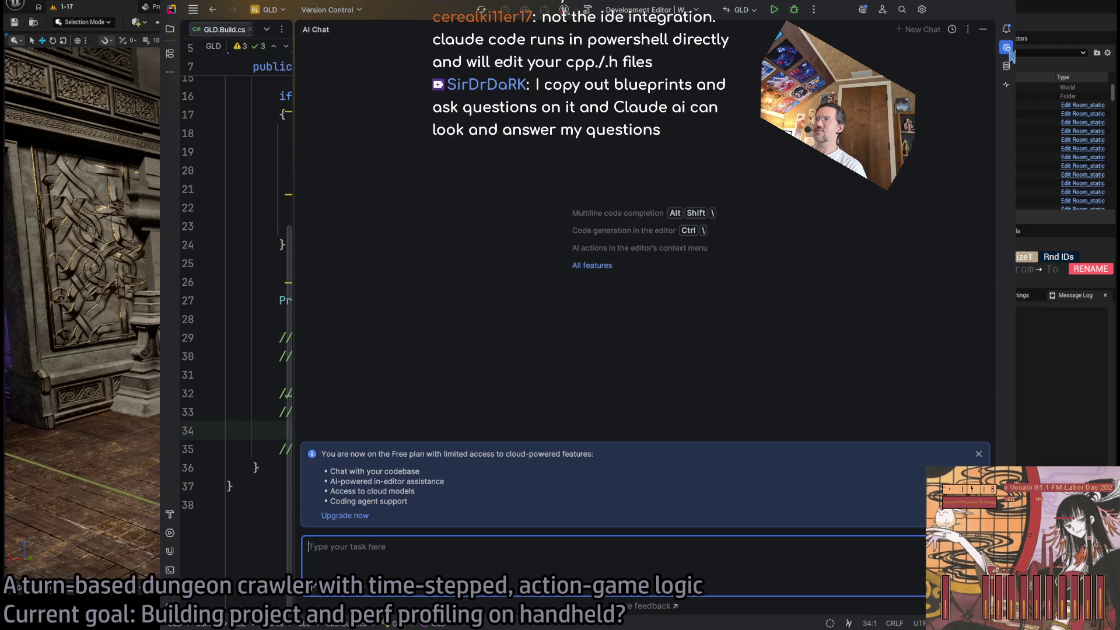
left_click(1007, 48)
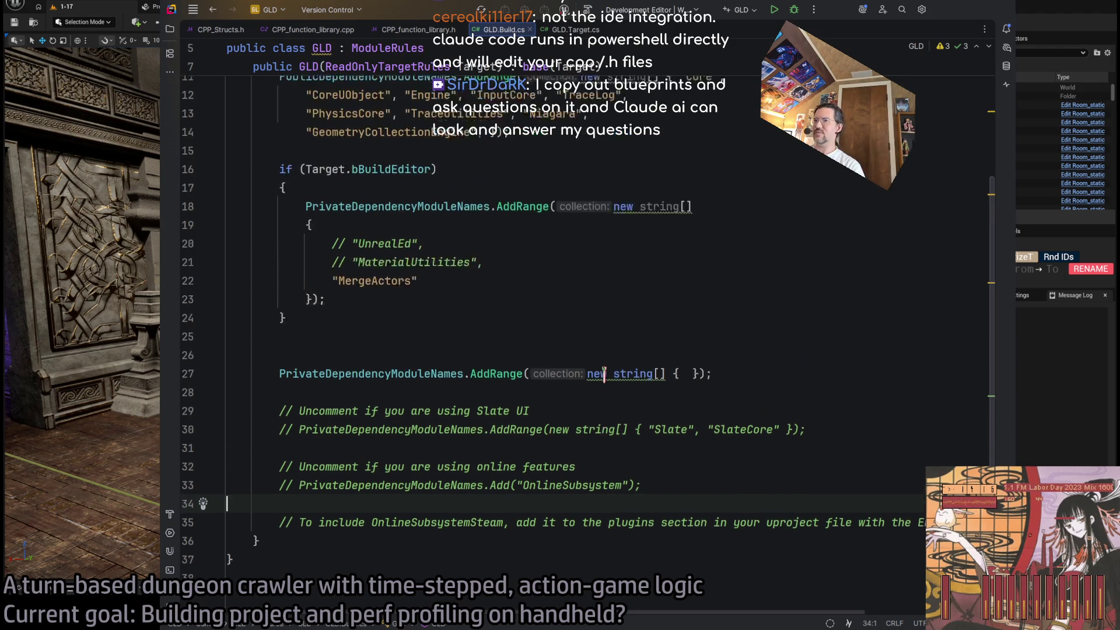
Leave Rider and bring the Unreal level editor with the 1-17 map to the front
scroll(604, 373, "up", 1)
key("alt+Tab")
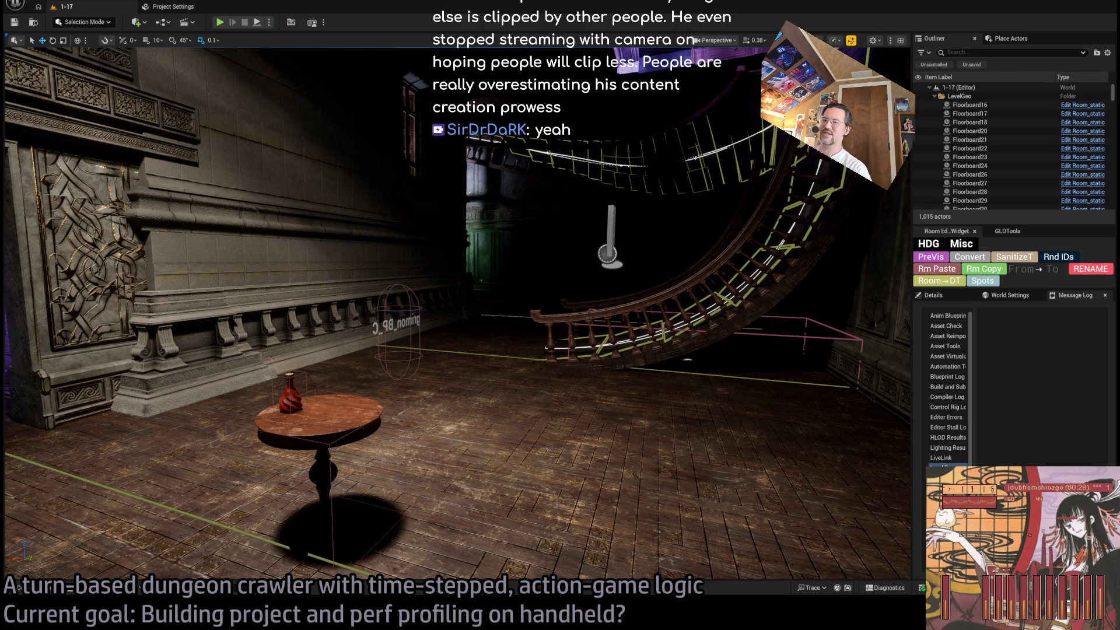
Bring back the ChatGPT packaging answer, enlarge its browser window, and start a blank new tab
key("alt+Tab")
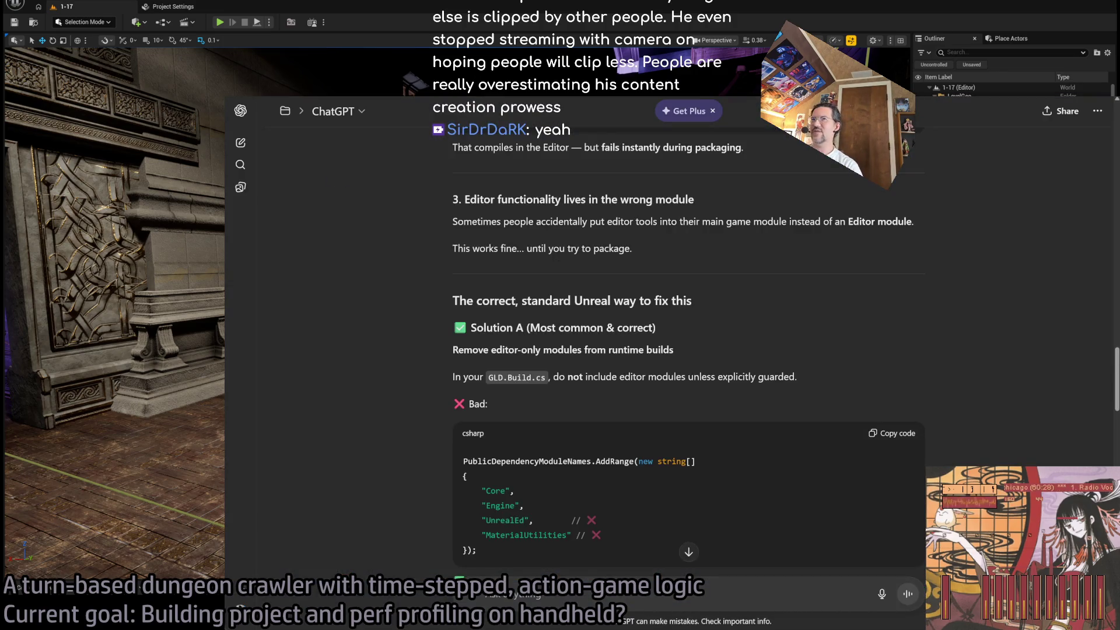
mouse_move(224, 96)
left_mouse_down()
mouse_move(375, 155)
mouse_move(359, 168)
left_mouse_up()
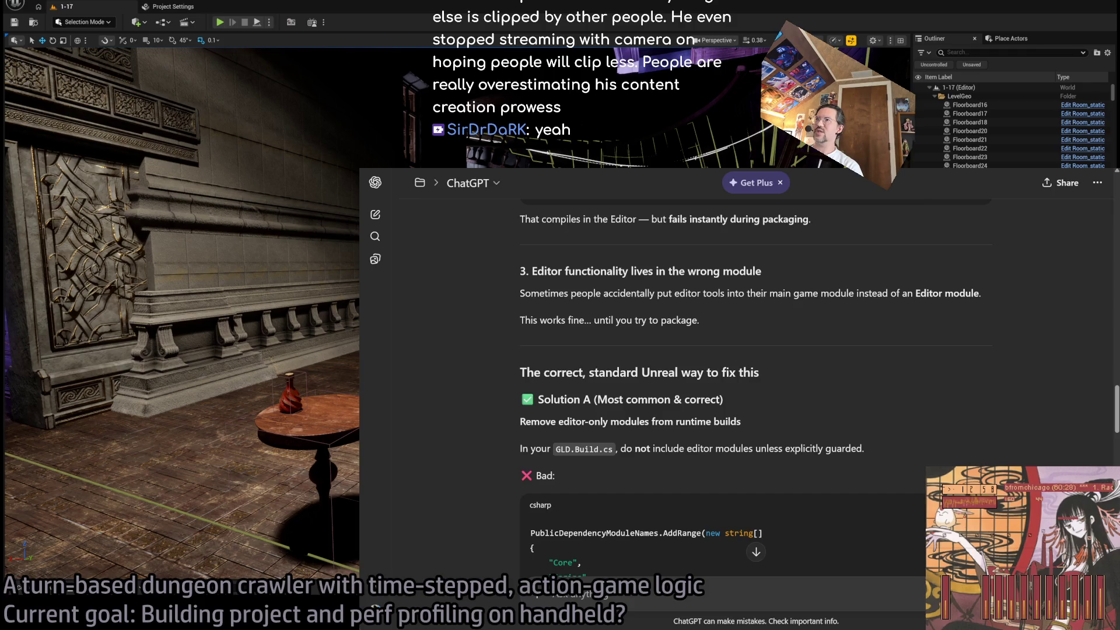
key("ctrl+t")
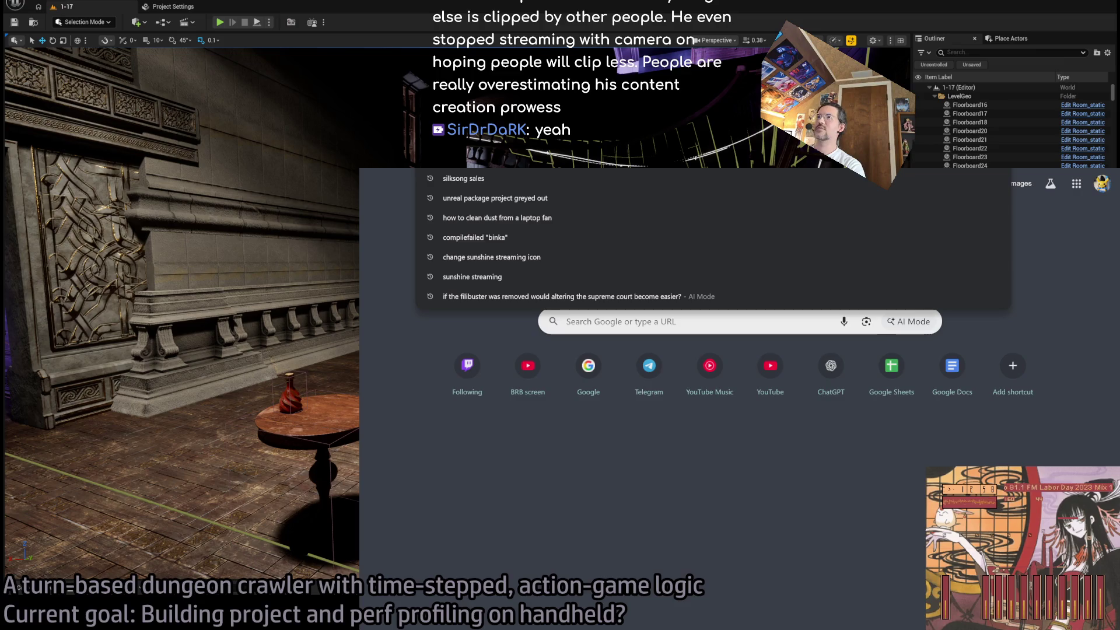
Search Google for 'jonathan blow twitter' and open his X profile from the results
type("jonathan blow t")
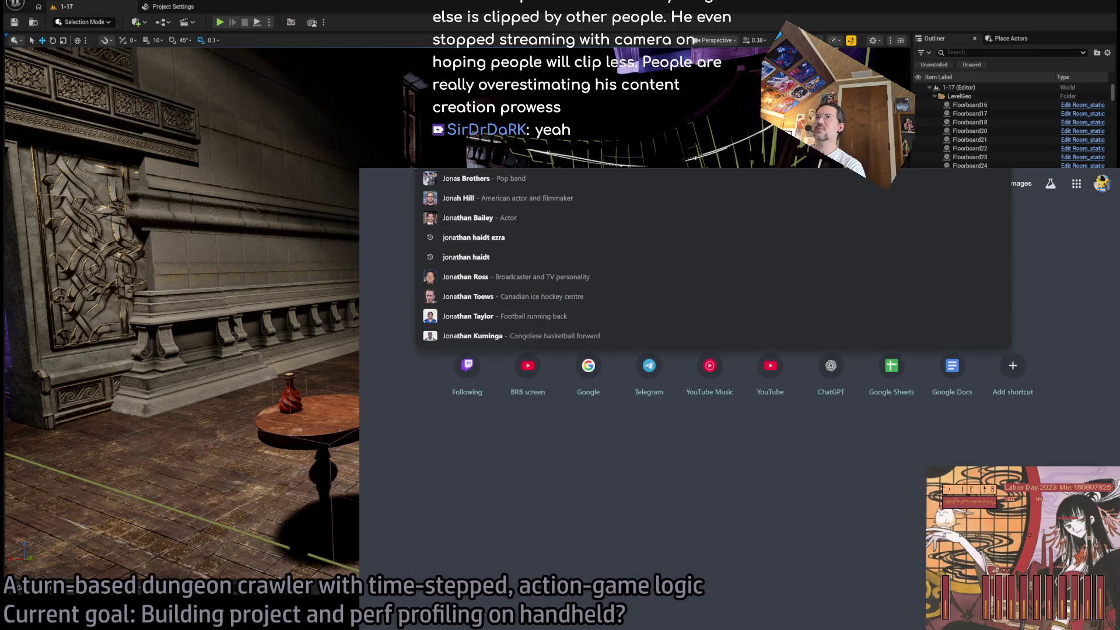
type("witter")
key("Return")
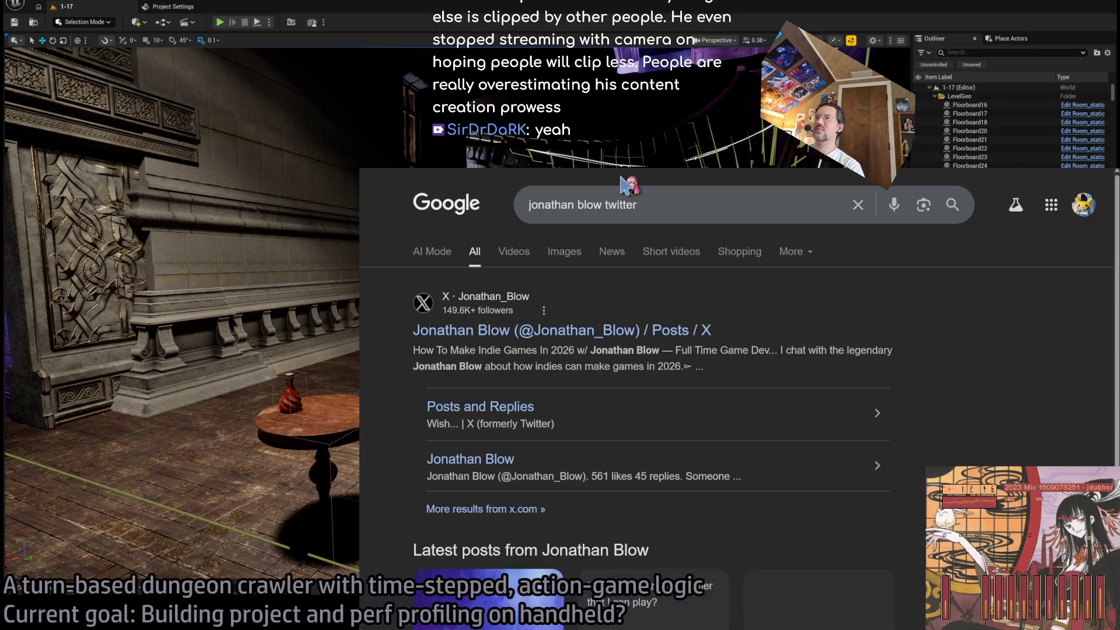
left_click(508, 335)
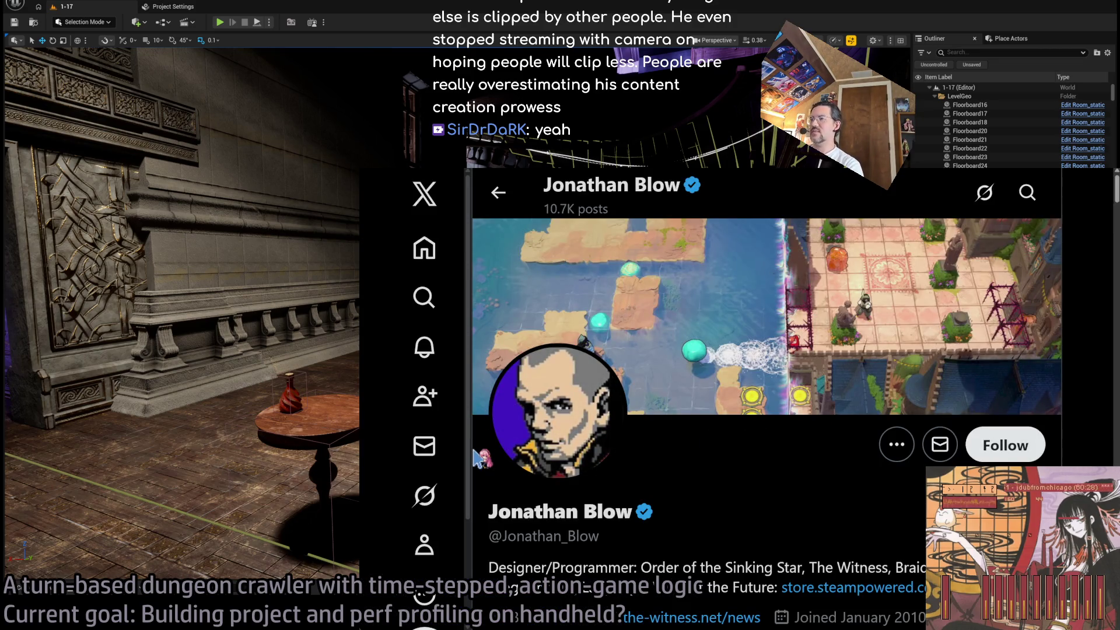
Reset the page zoom and scroll through Jonathan Blow's posts
key("ctrl+0")
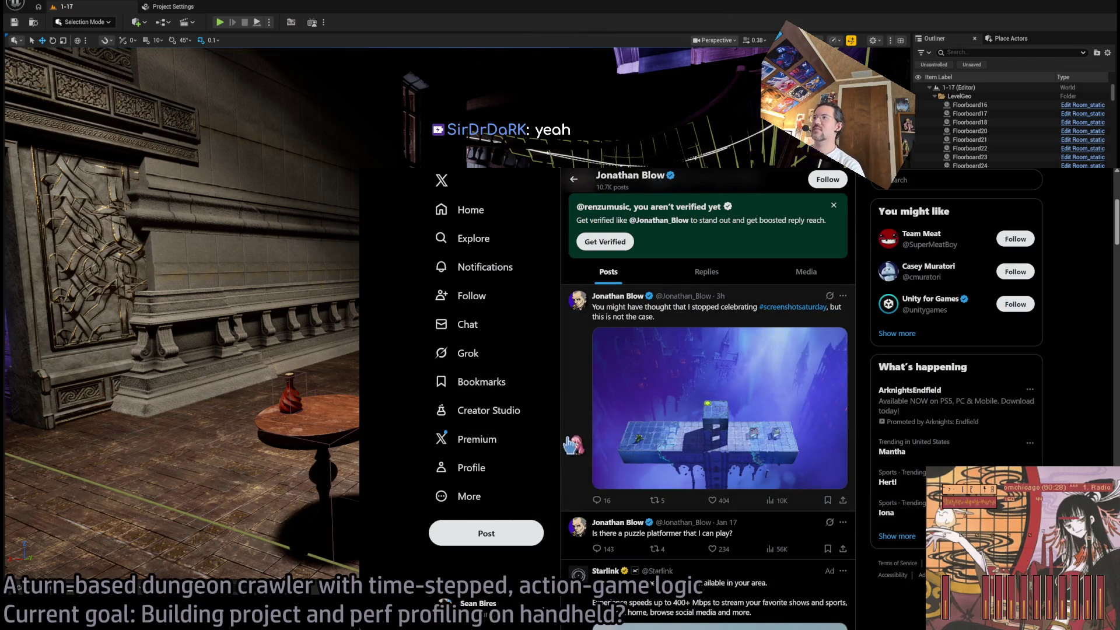
scroll(573, 445, "down", 4)
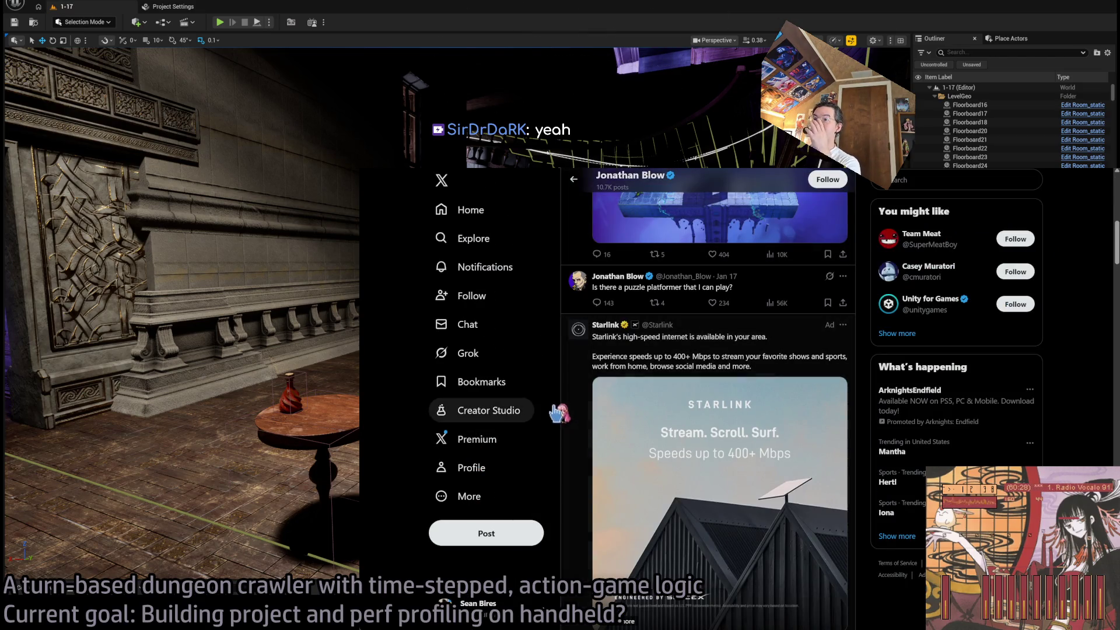
scroll(557, 414, "down", 7)
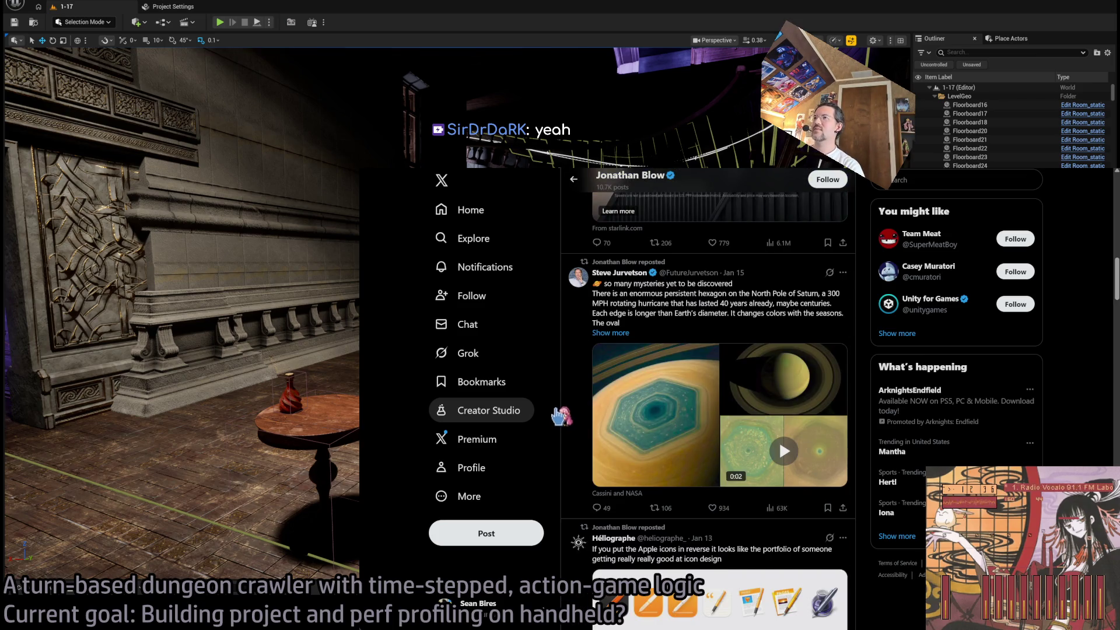
scroll(561, 416, "down", 10)
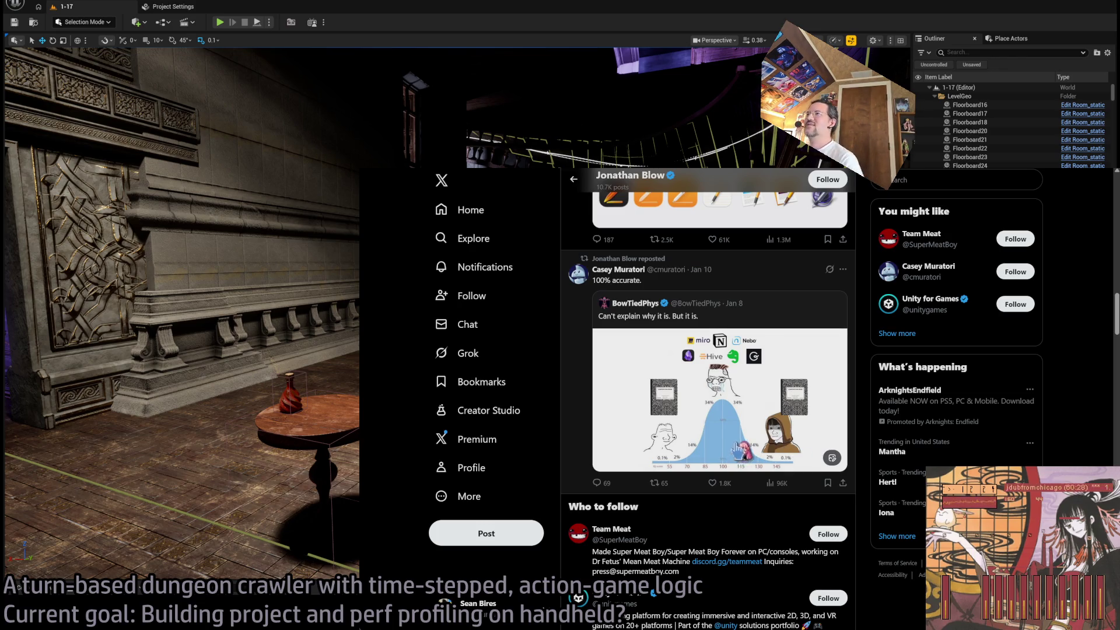
scroll(732, 461, "down", 5)
scroll(729, 474, "down", 10)
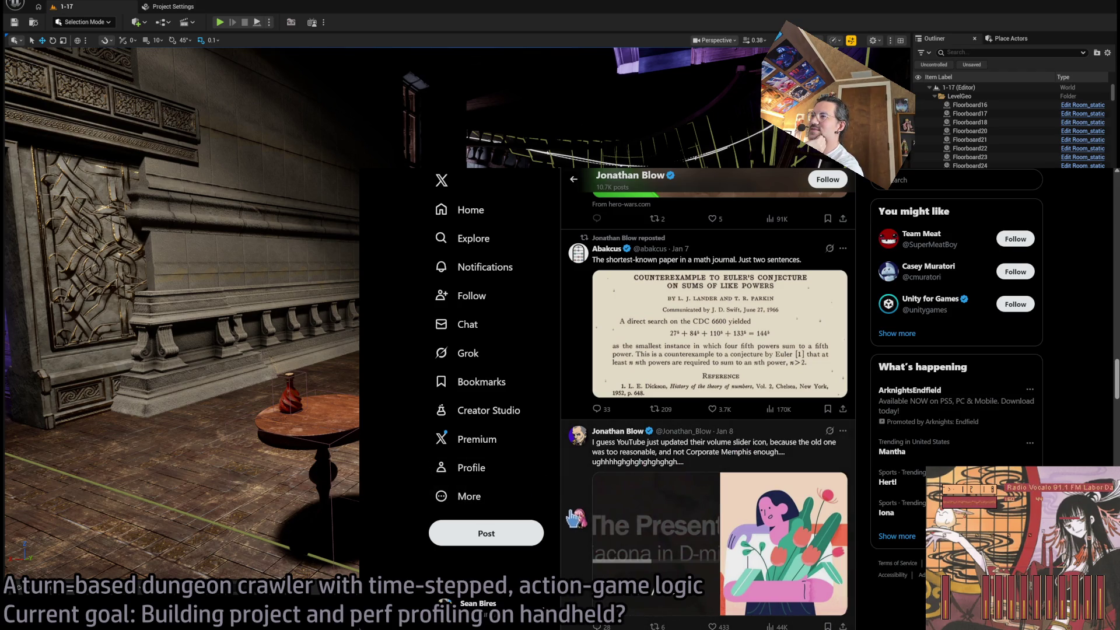
scroll(565, 477, "up", 10)
scroll(565, 476, "up", 10)
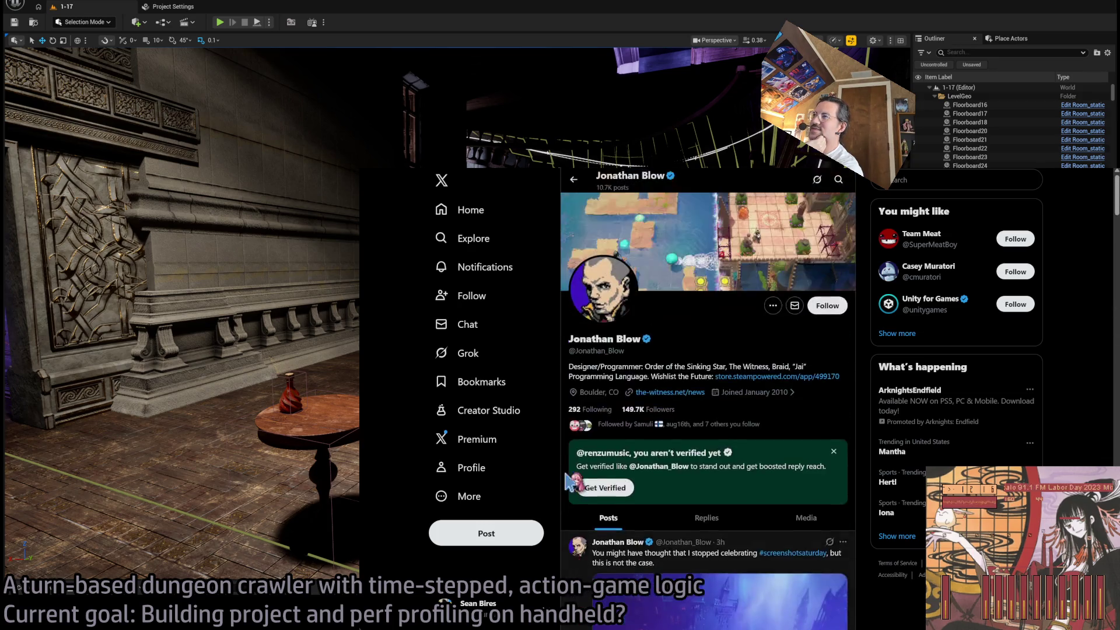
Switch his profile to the Replies tab and scroll through the replies
left_click(705, 518)
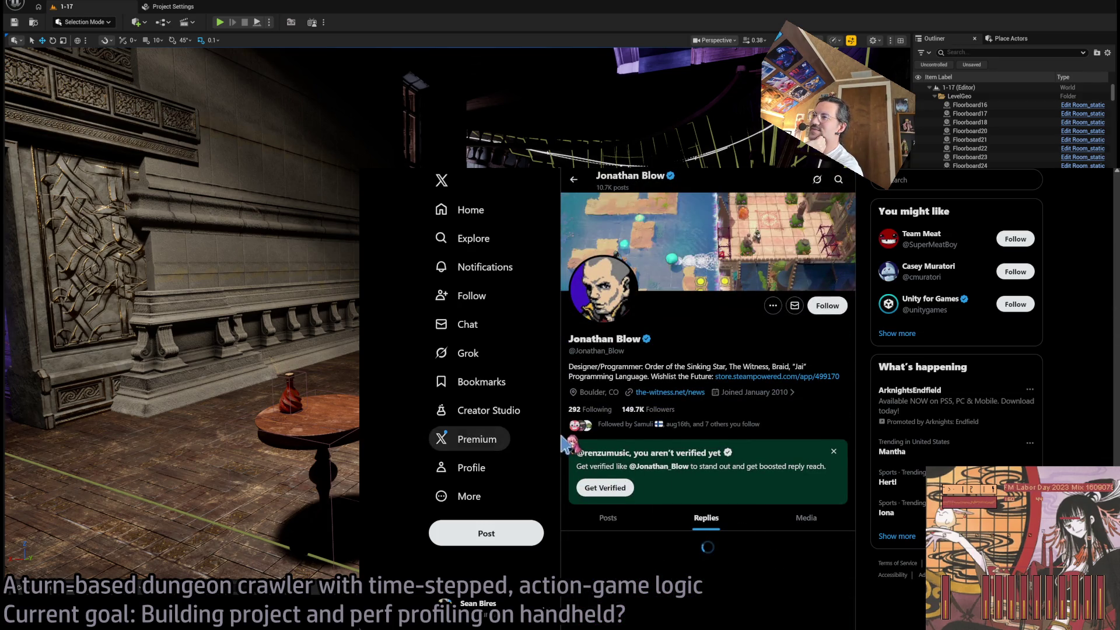
scroll(561, 435, "down", 8)
scroll(561, 434, "up", 2)
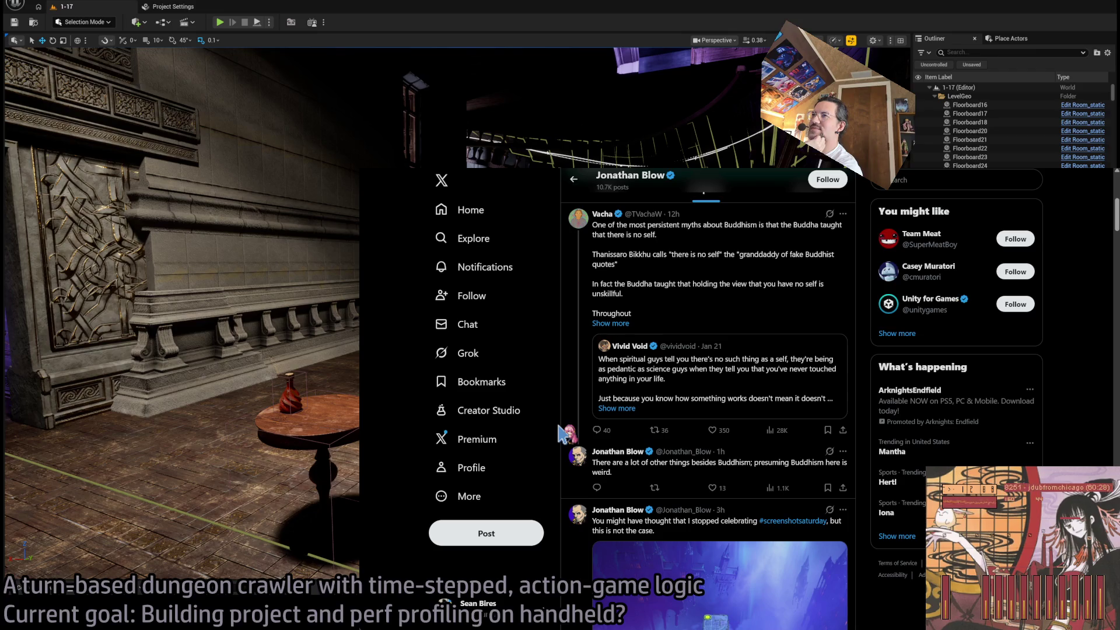
scroll(557, 461, "down", 4)
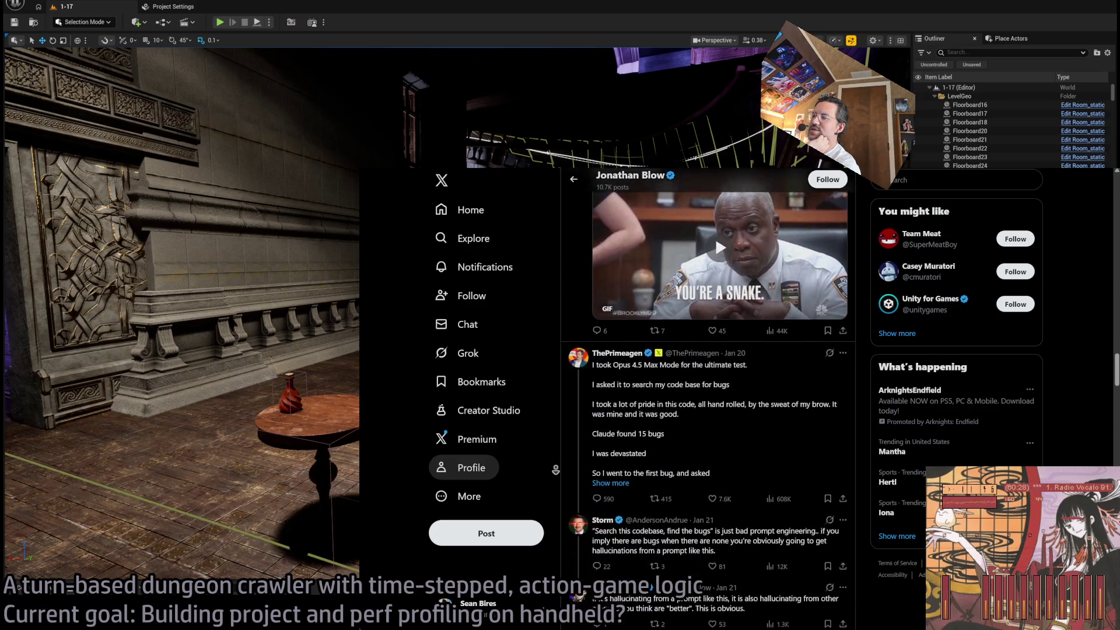
scroll(554, 465, "down", 3)
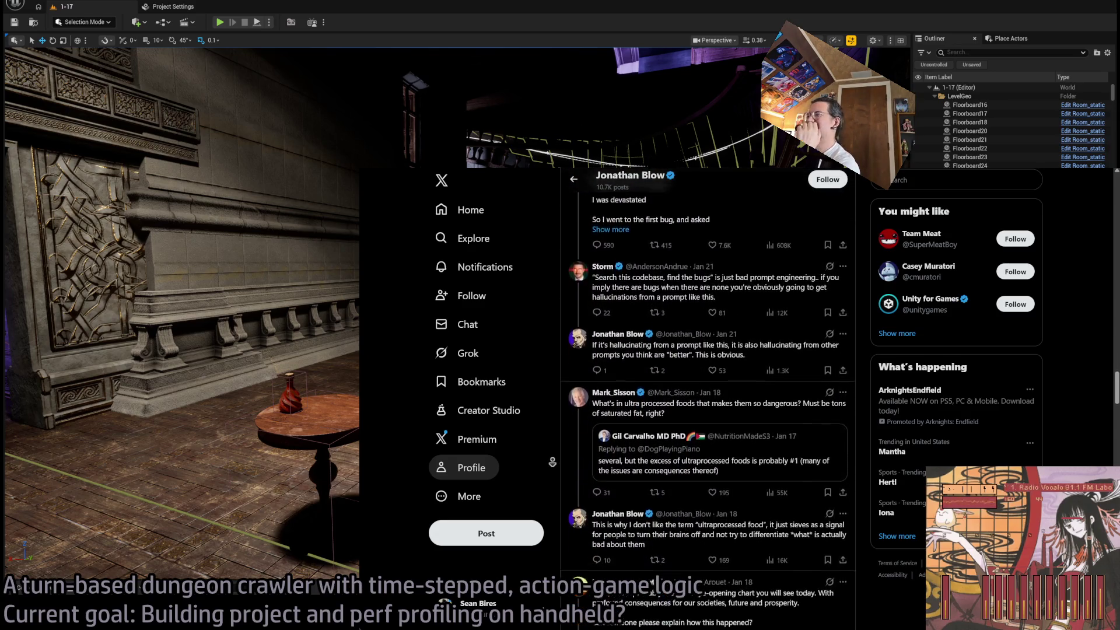
Scroll the replies down to the exchanges on California's wealth tax and Linux disabling laptop Wi-Fi
scroll(558, 461, "up", 2)
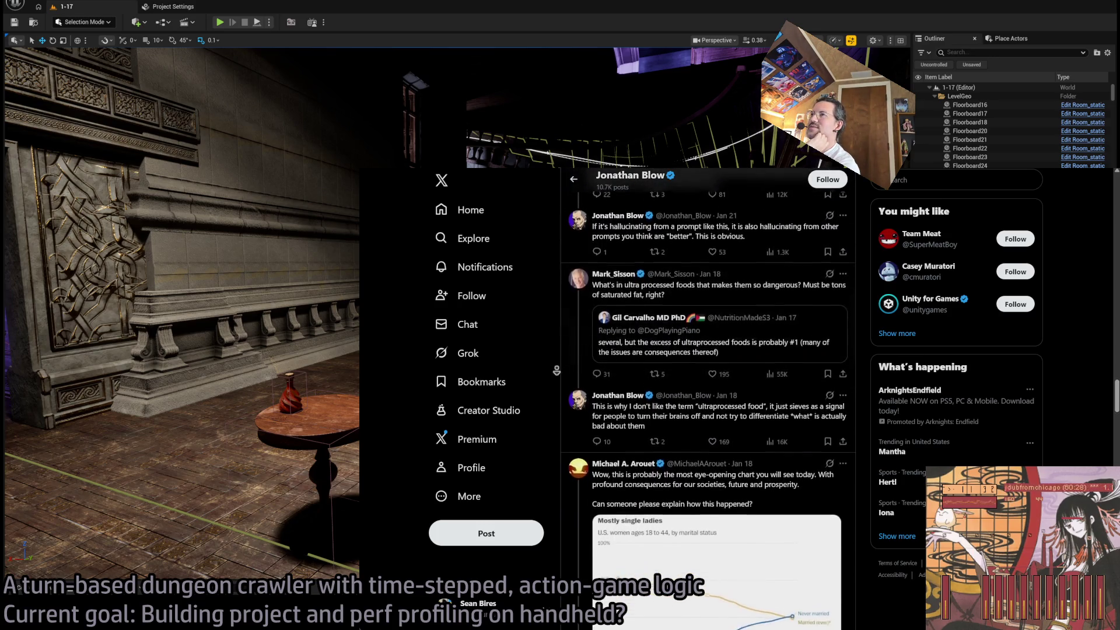
scroll(562, 403, "down", 10)
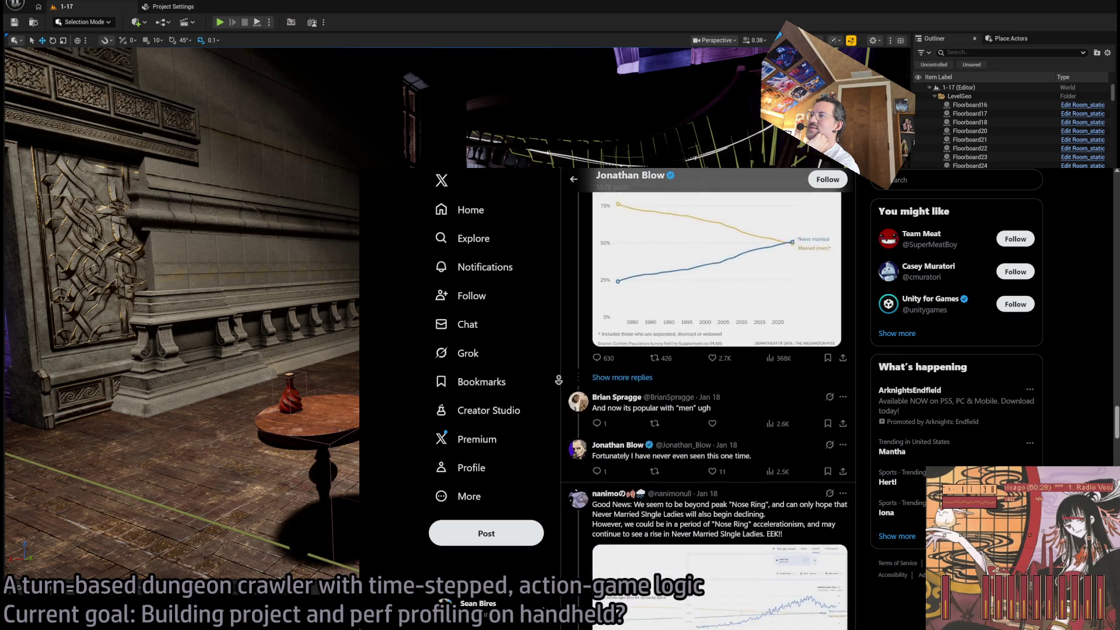
scroll(559, 380, "down", 4)
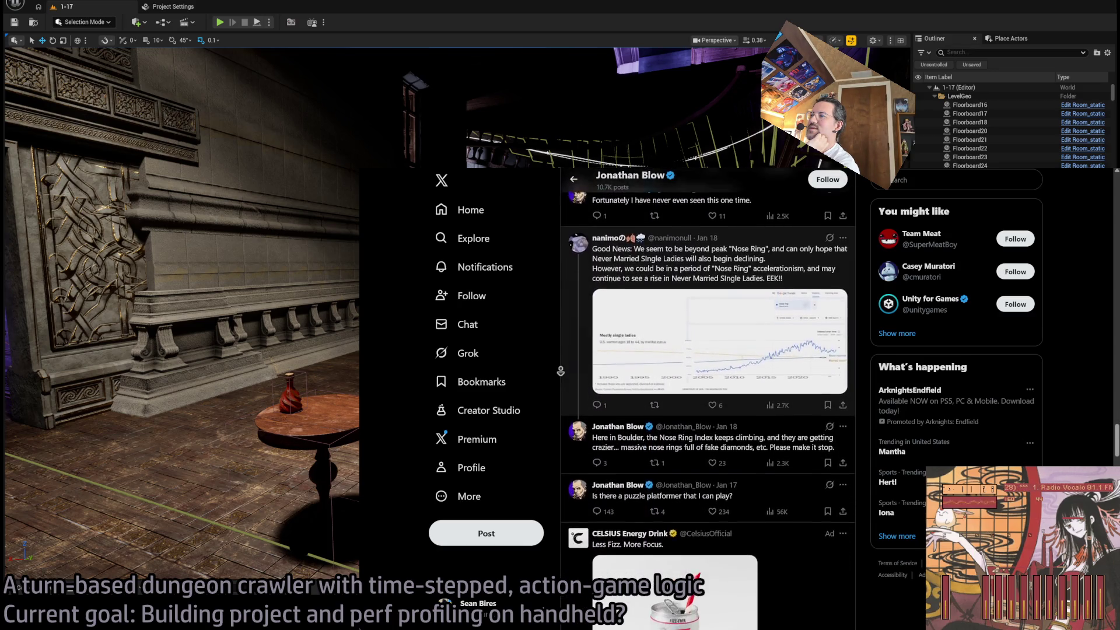
scroll(556, 386, "down", 10)
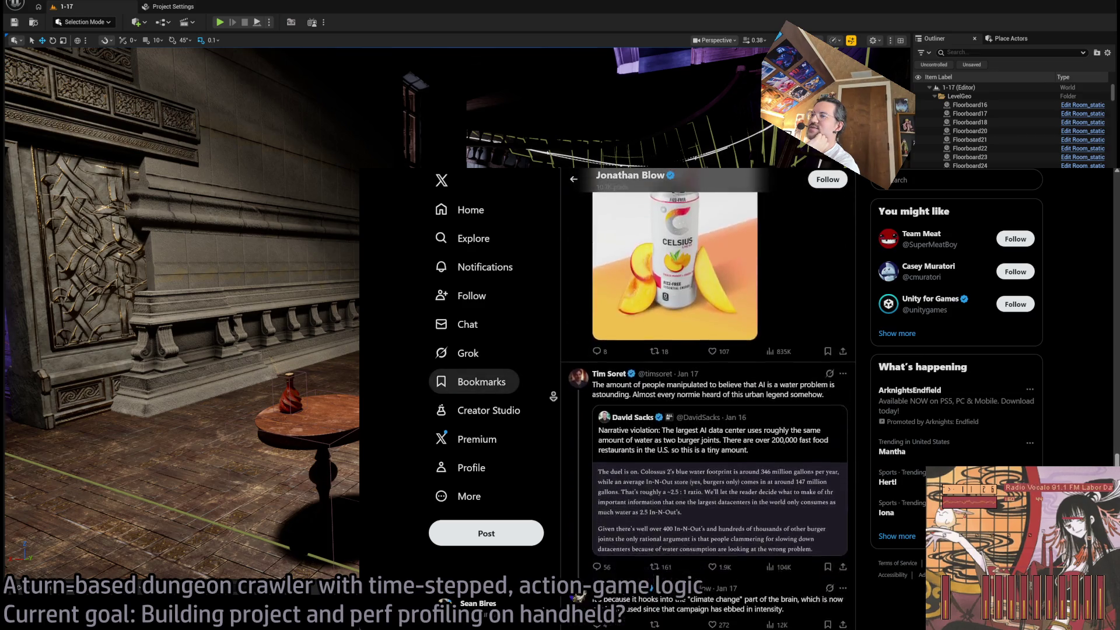
scroll(555, 380, "down", 3)
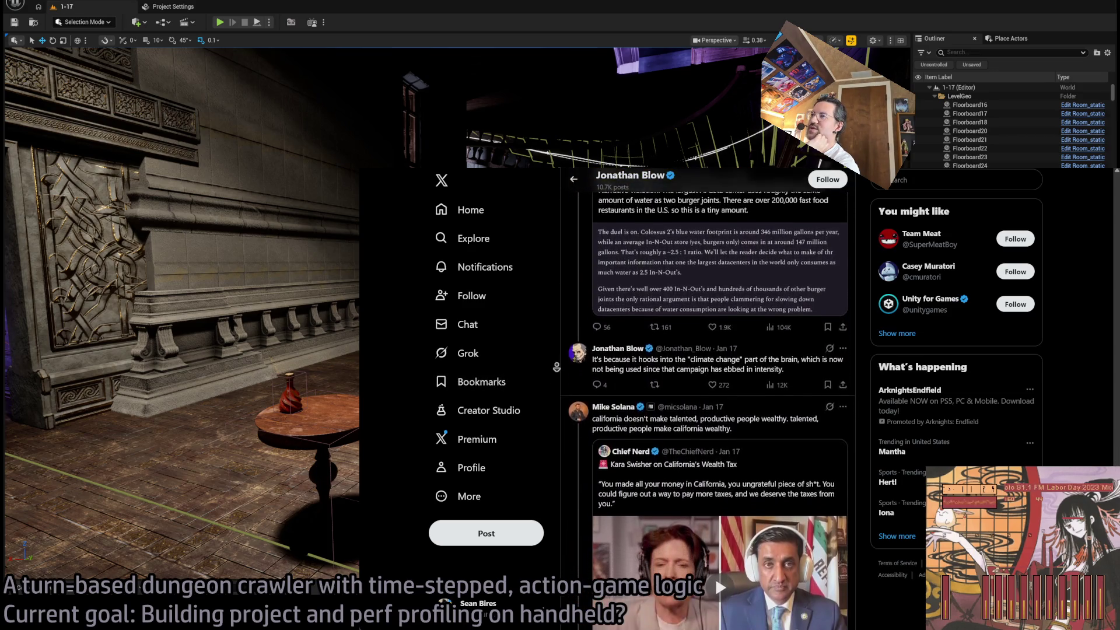
scroll(557, 368, "up", 10)
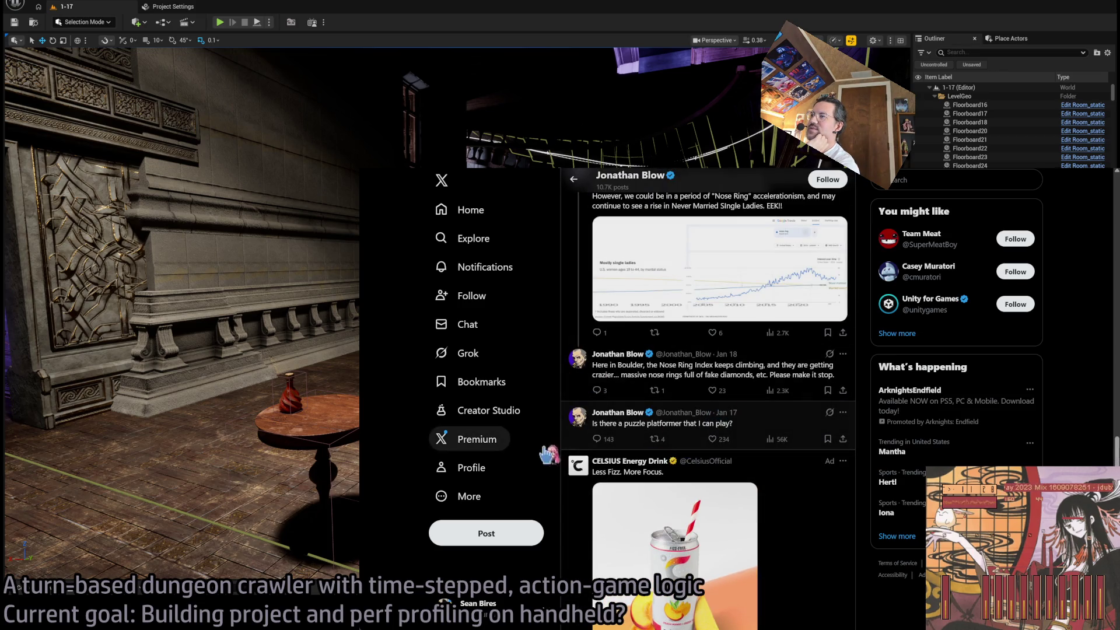
scroll(559, 435, "down", 10)
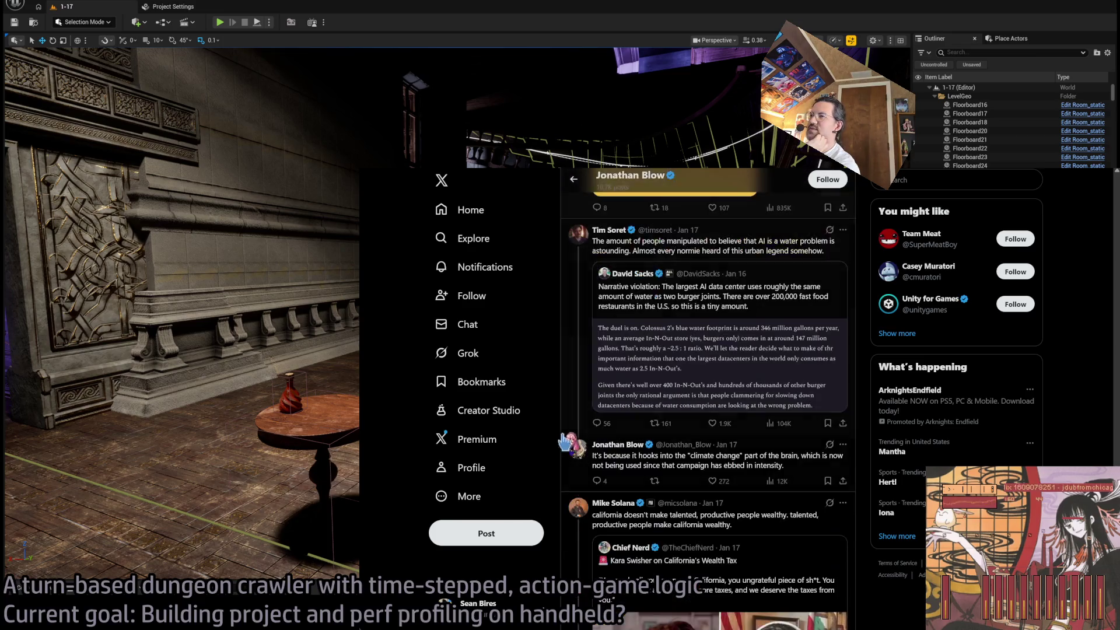
scroll(557, 435, "down", 15)
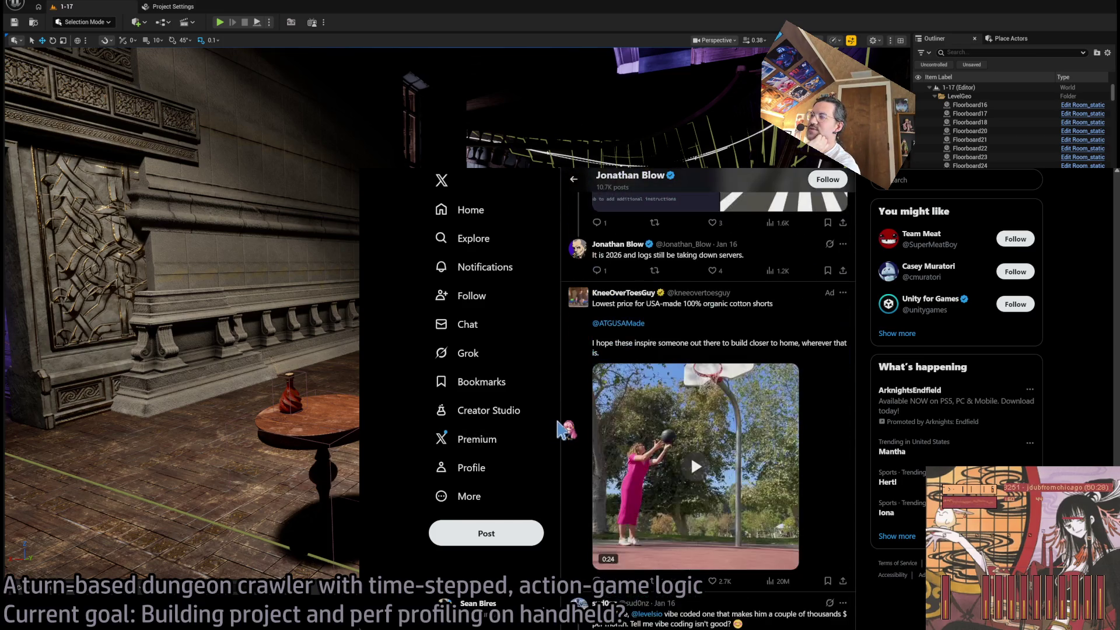
scroll(559, 429, "down", 4)
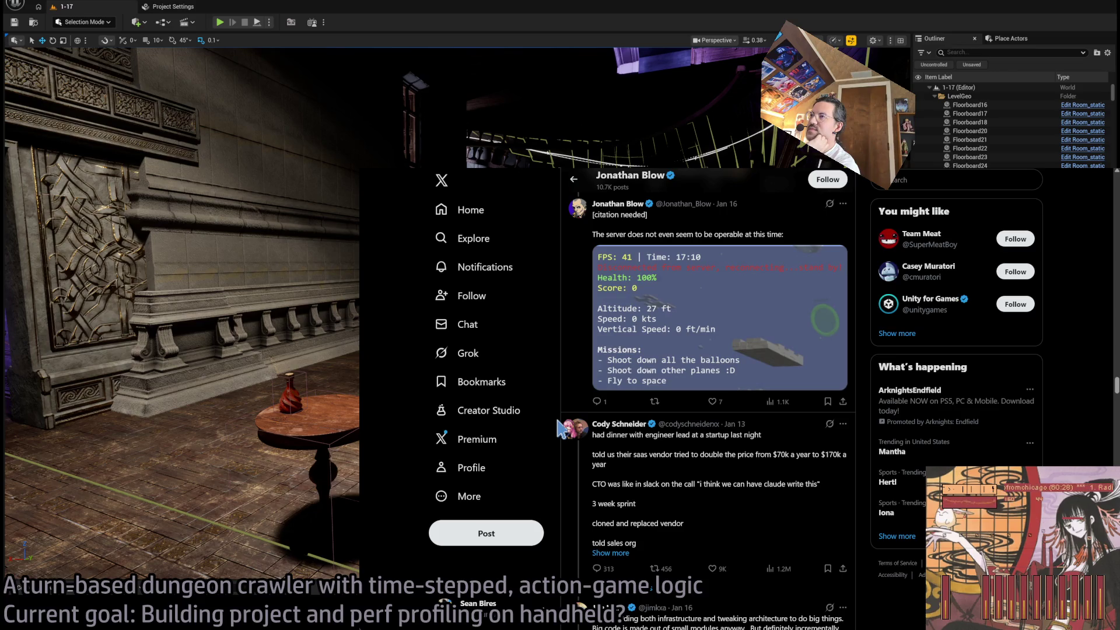
scroll(560, 428, "down", 6)
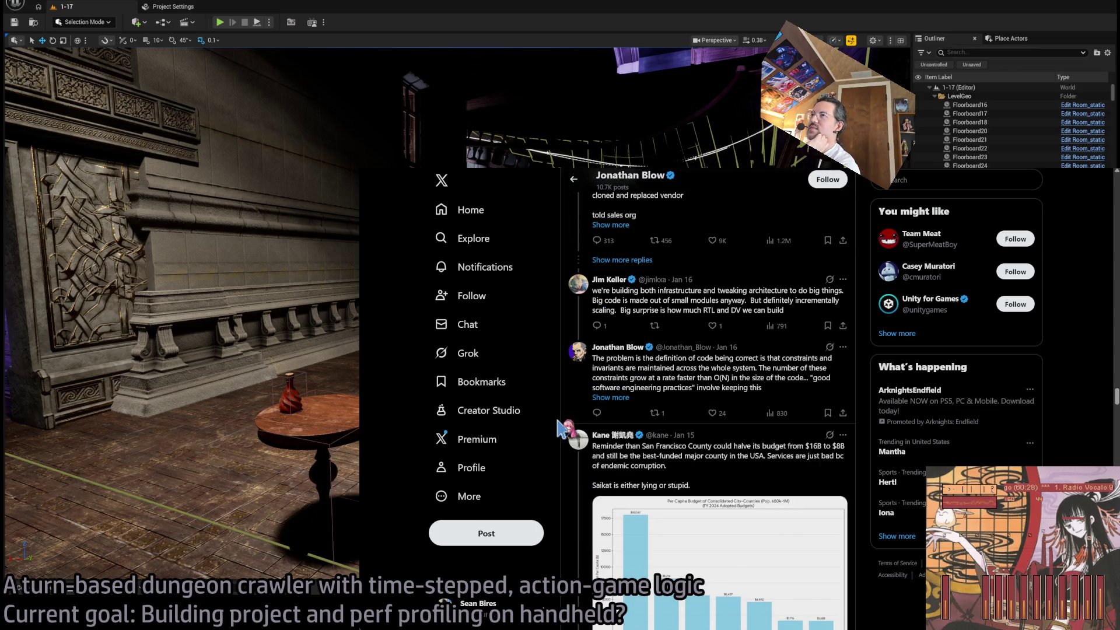
scroll(559, 429, "down", 12)
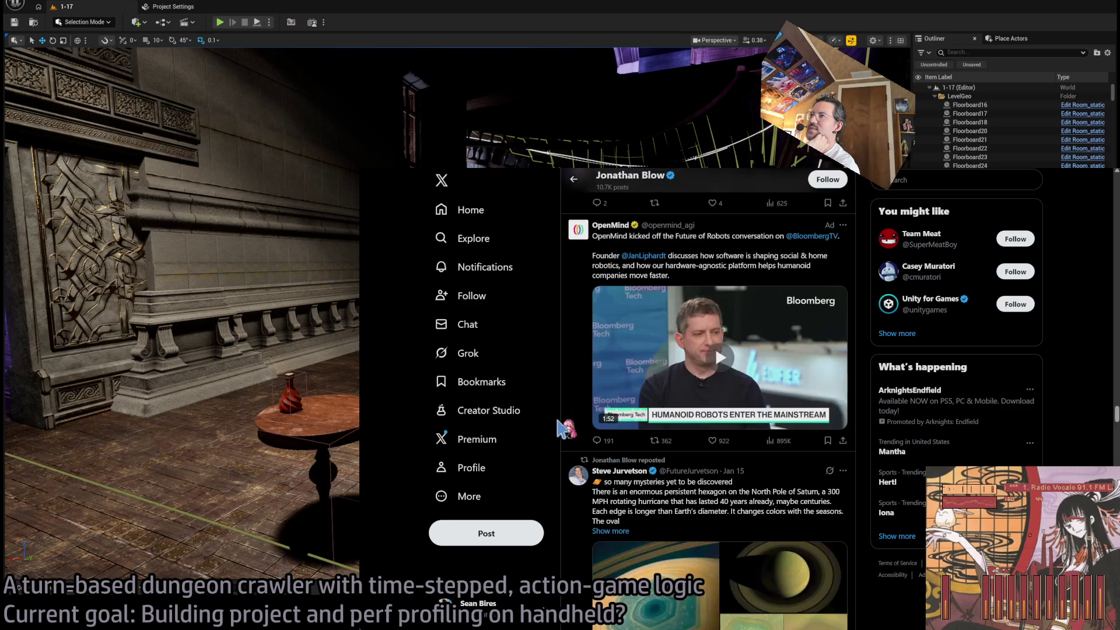
scroll(559, 428, "down", 10)
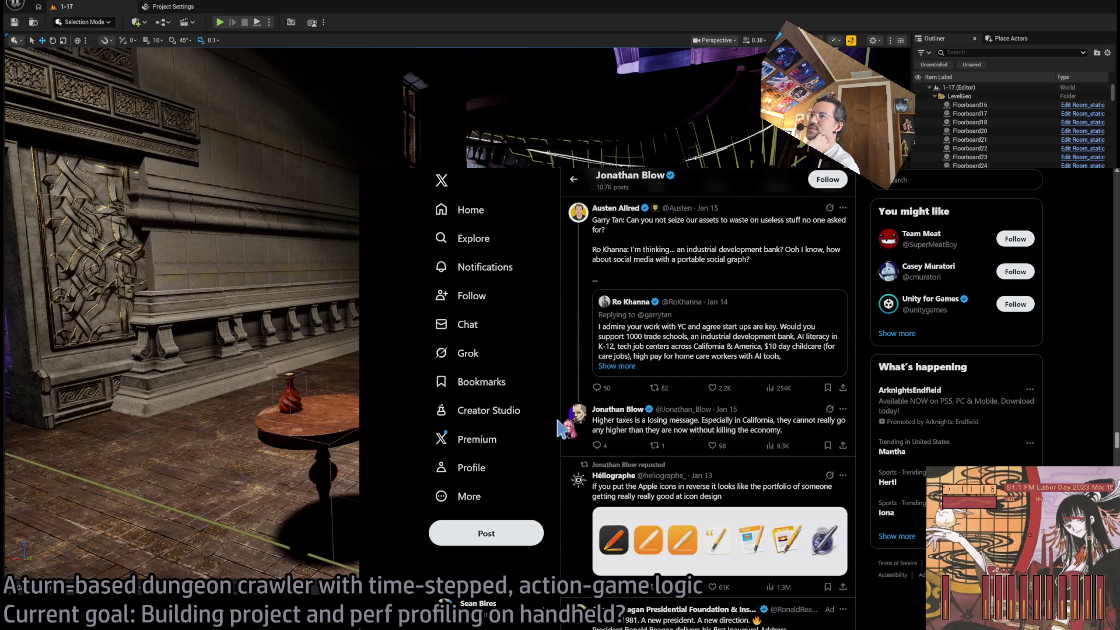
scroll(560, 430, "down", 15)
scroll(560, 430, "down", 10)
scroll(560, 430, "down", 10)
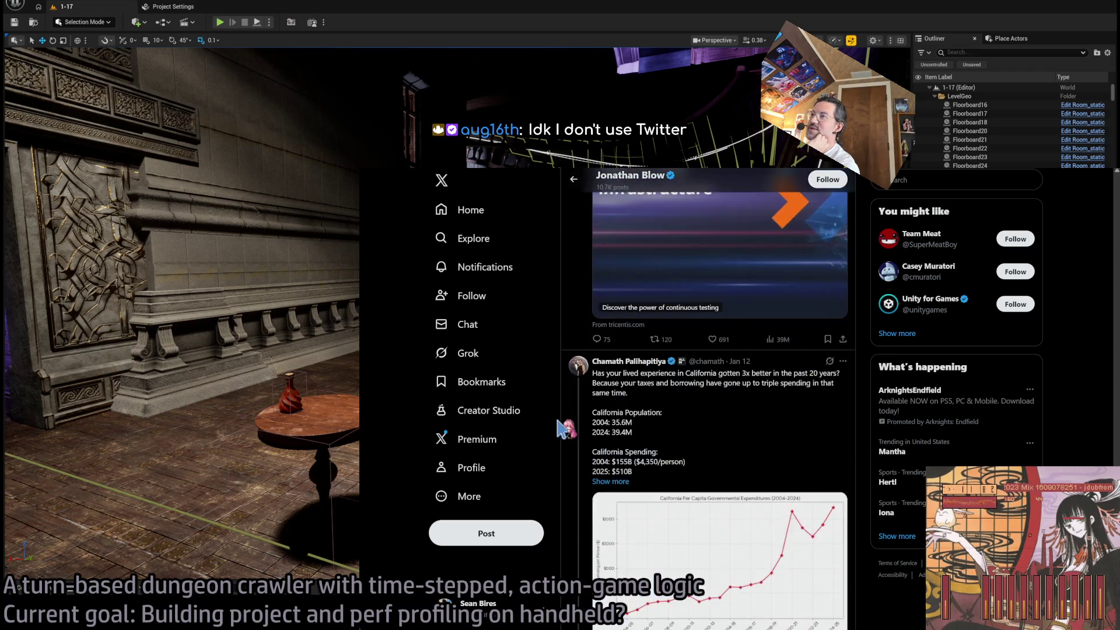
scroll(562, 428, "down", 3)
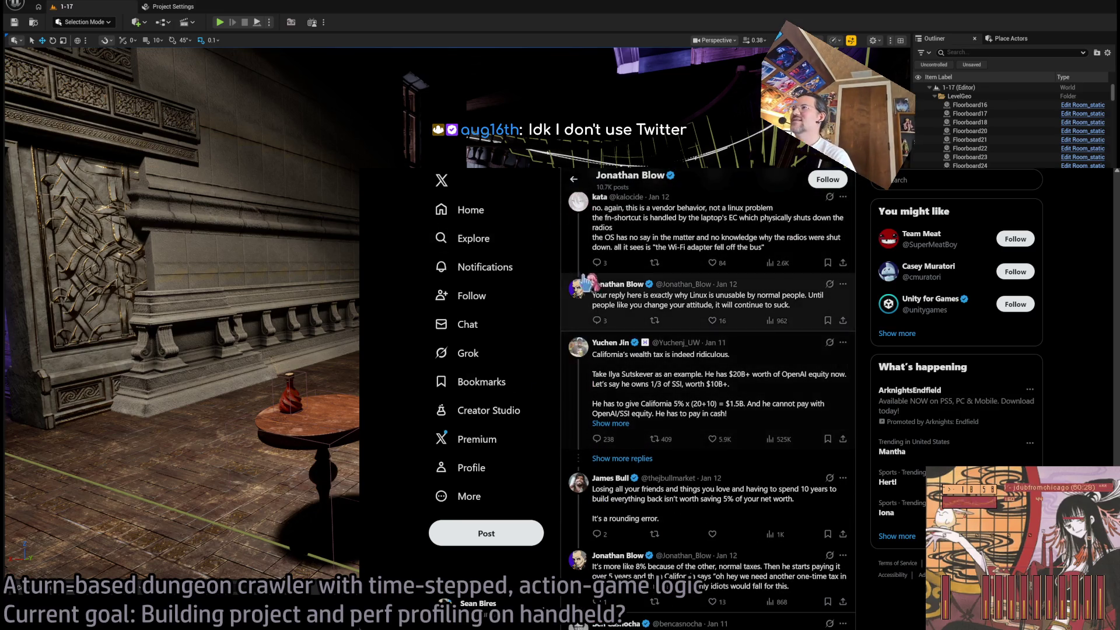
scroll(565, 275, "up", 2)
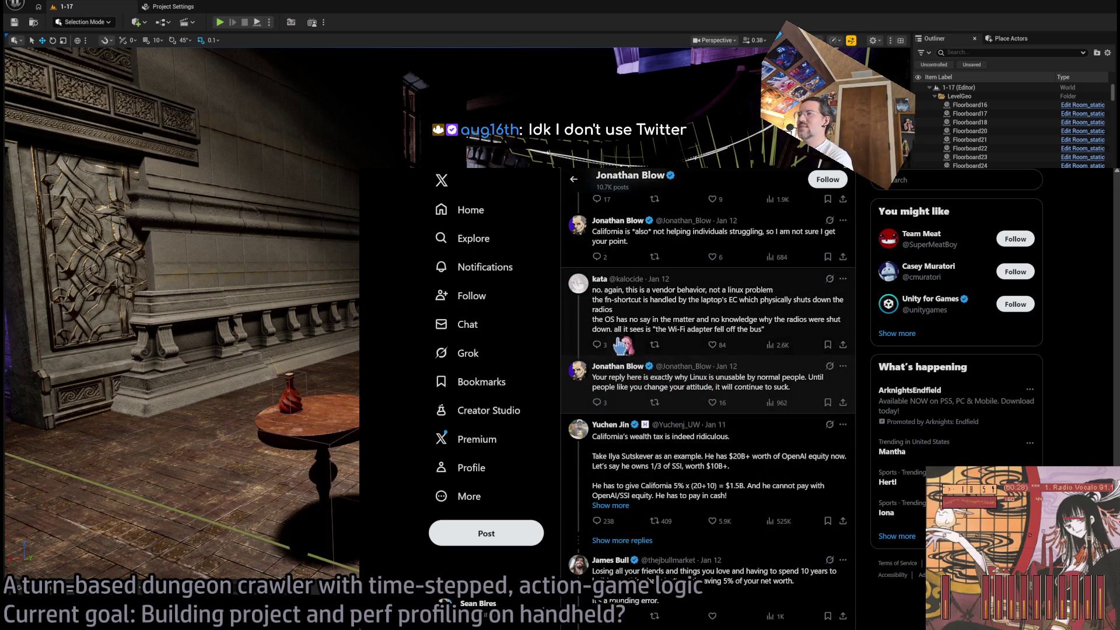
scroll(659, 350, "up", 2)
scroll(740, 388, "down", 2)
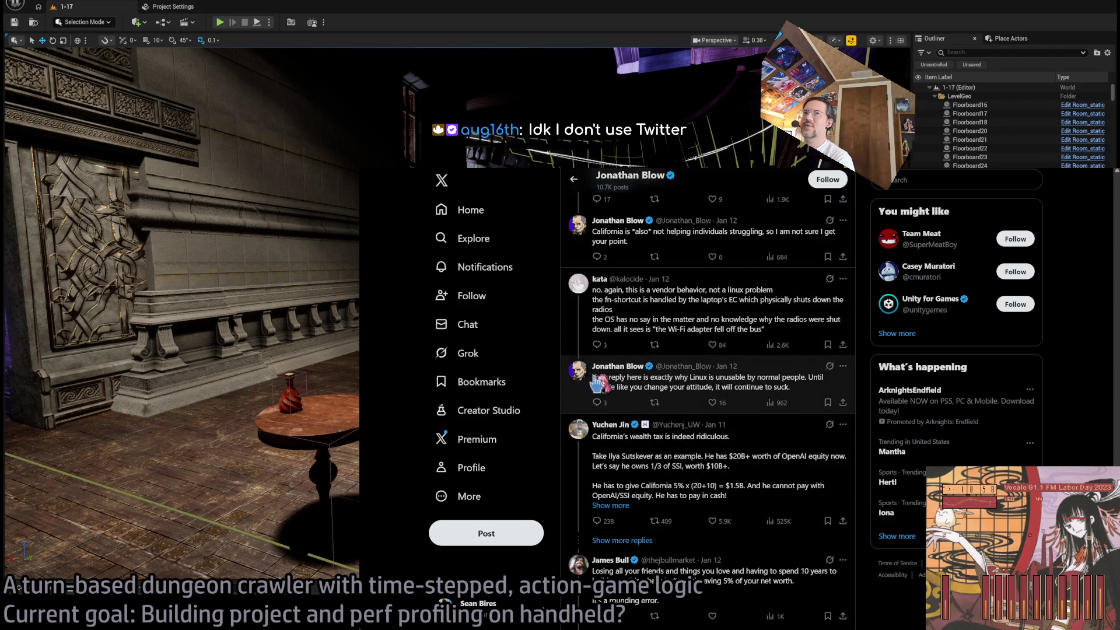
mouse_move(597, 372)
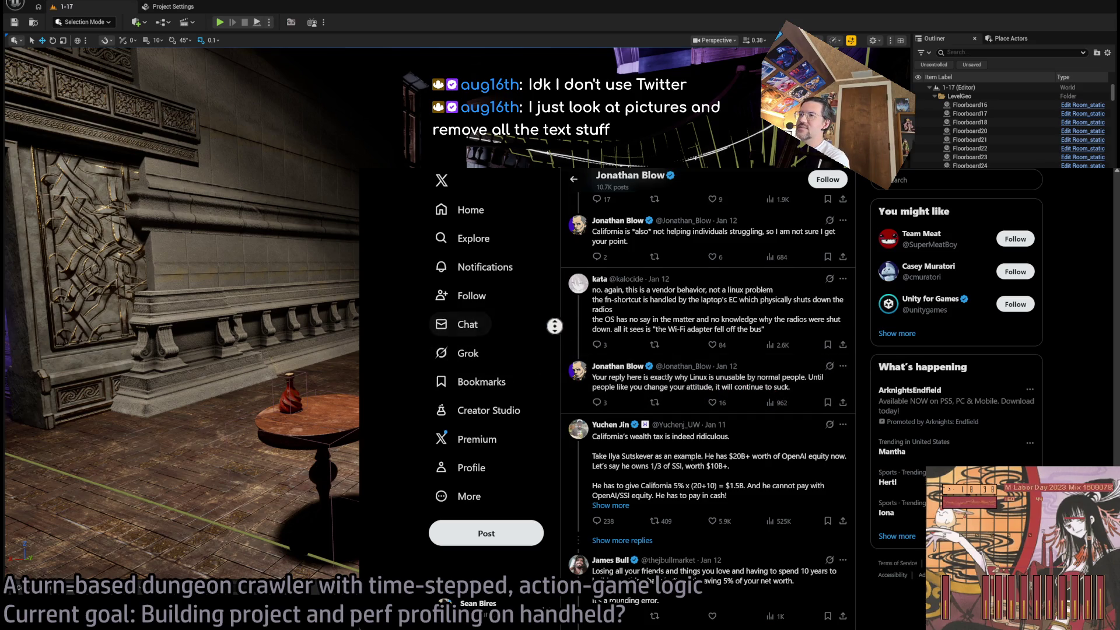
Scroll past the Splitgate ad to the thread claiming half of billionaire wealth left California
scroll(557, 336, "down", 1)
scroll(555, 344, "down", 4)
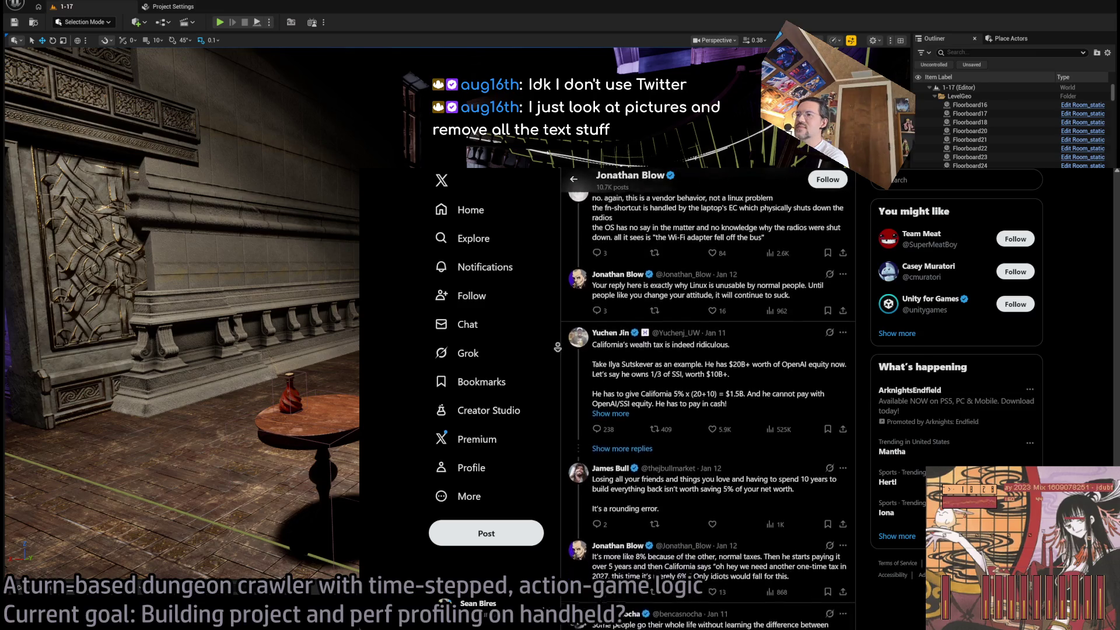
scroll(558, 348, "down", 4)
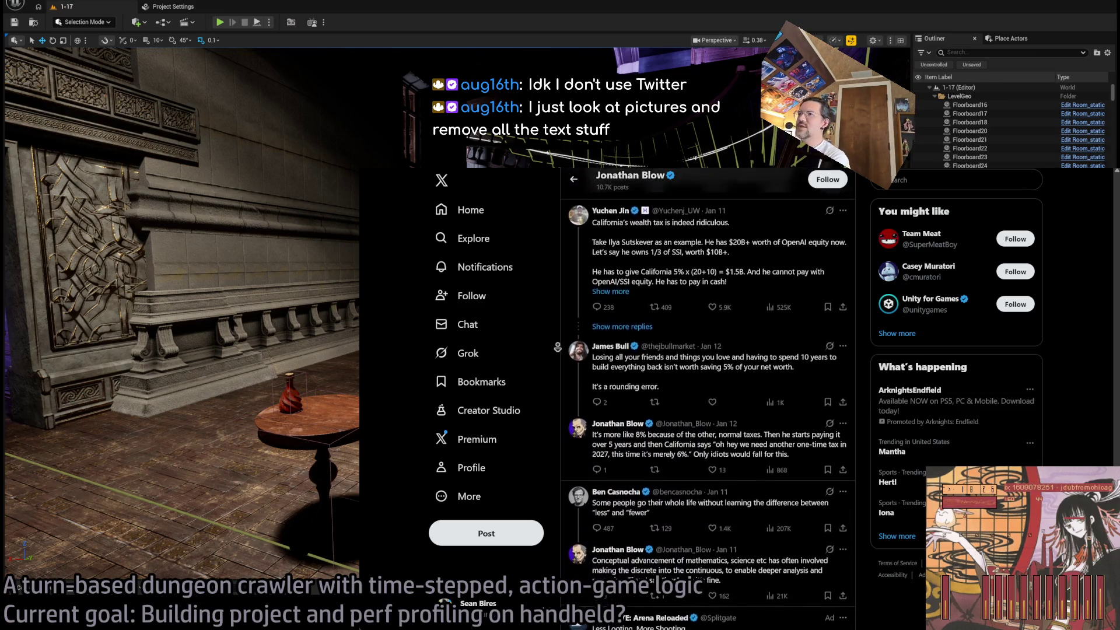
scroll(558, 347, "down", 2)
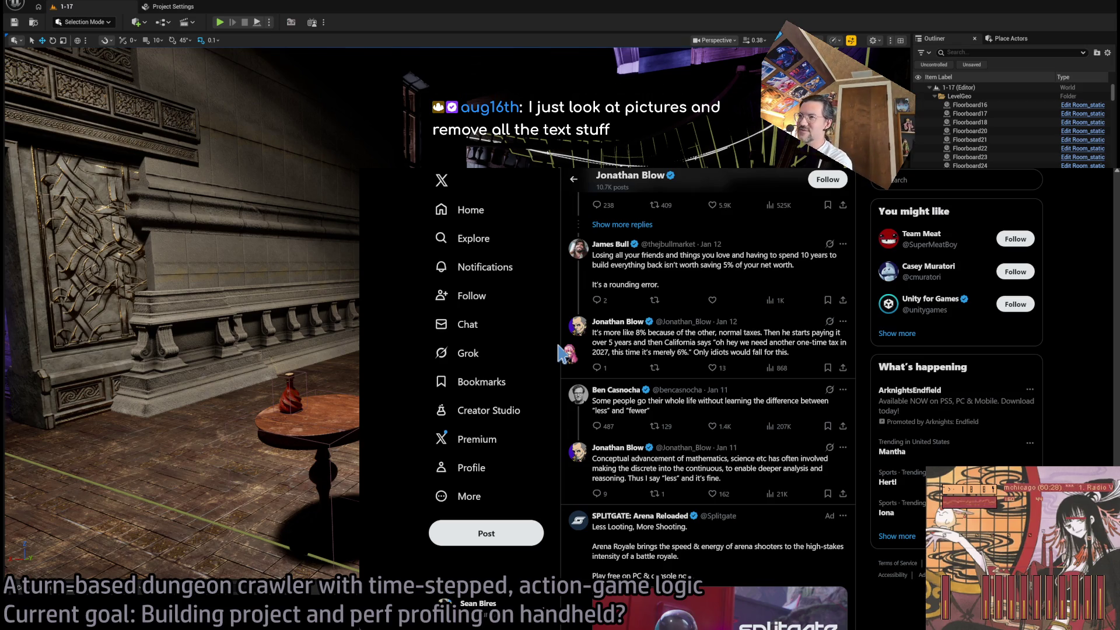
scroll(558, 353, "down", 1)
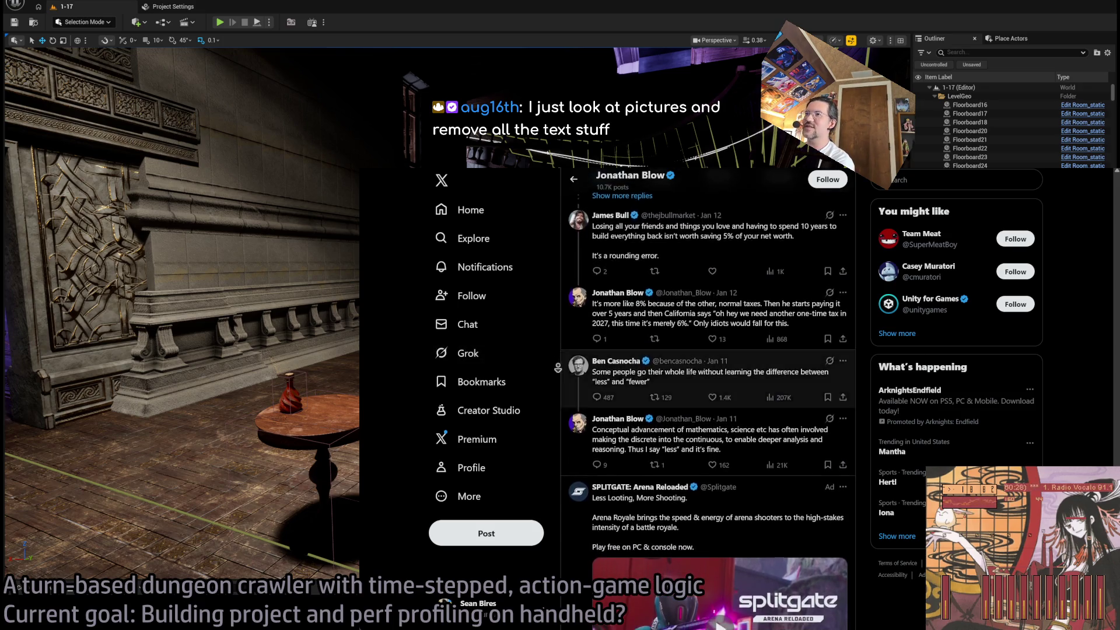
scroll(558, 368, "down", 2)
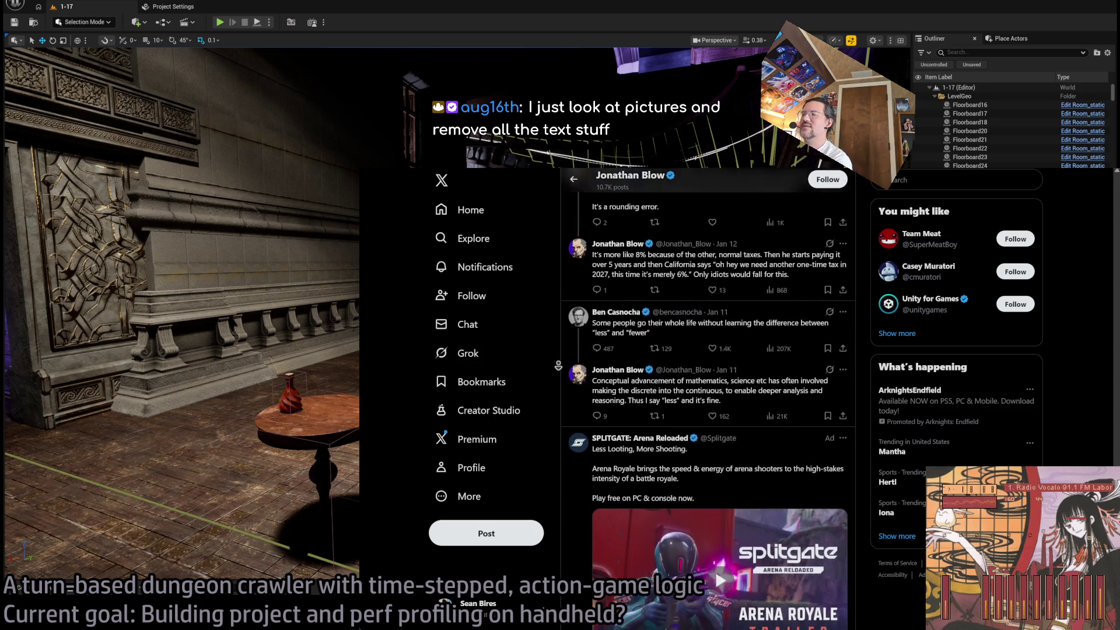
scroll(558, 365, "down", 1)
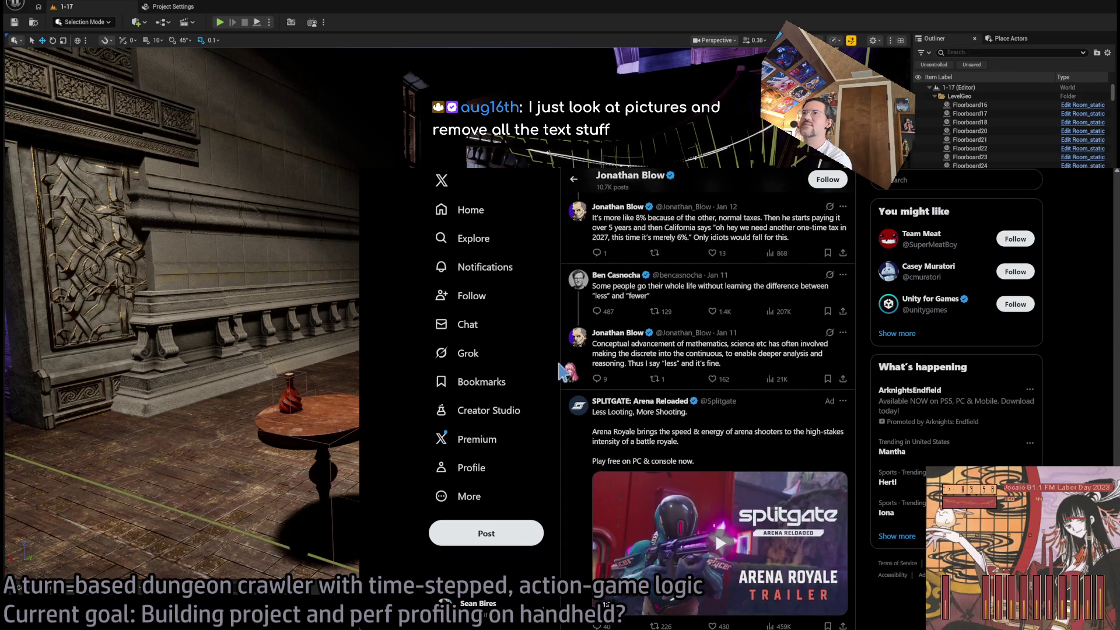
scroll(558, 373, "down", 1)
scroll(558, 381, "down", 1)
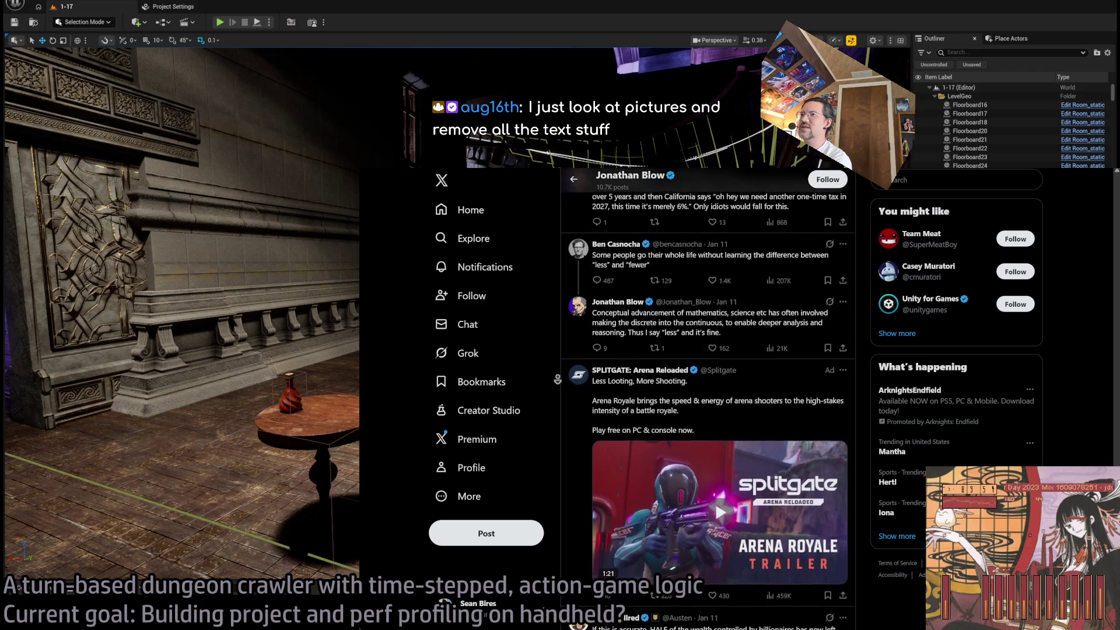
scroll(558, 379, "down", 3)
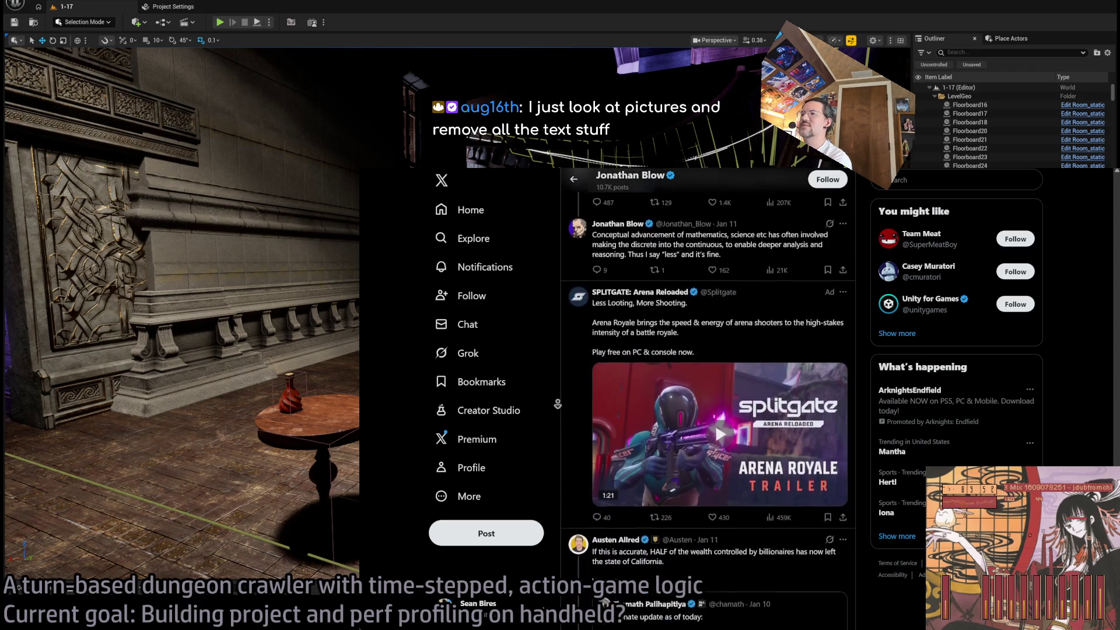
scroll(558, 397, "down", 3)
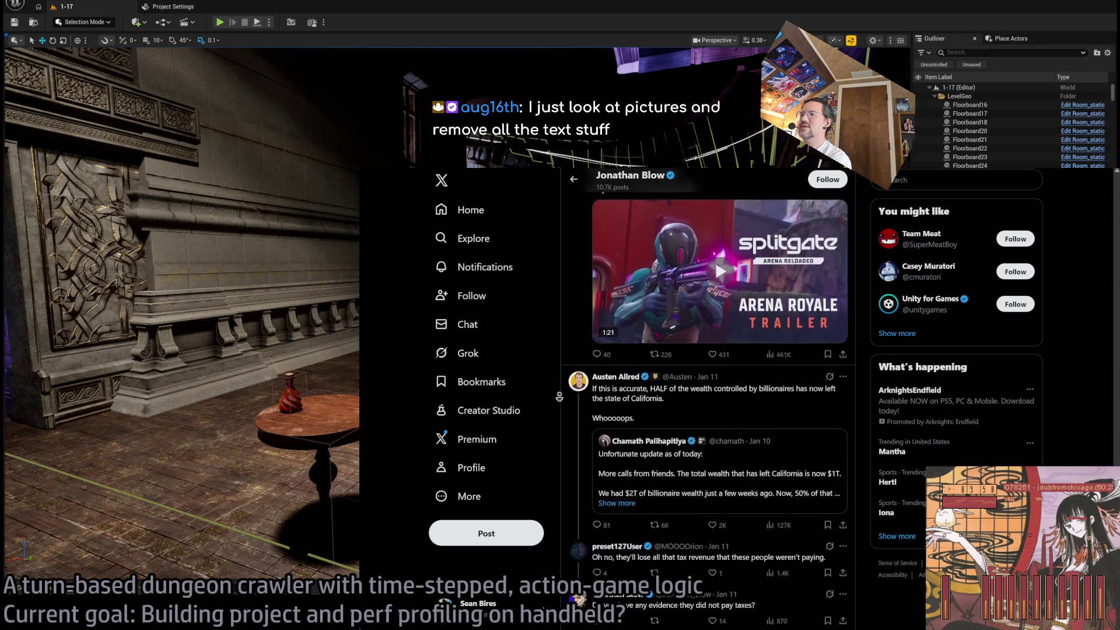
scroll(559, 397, "down", 2)
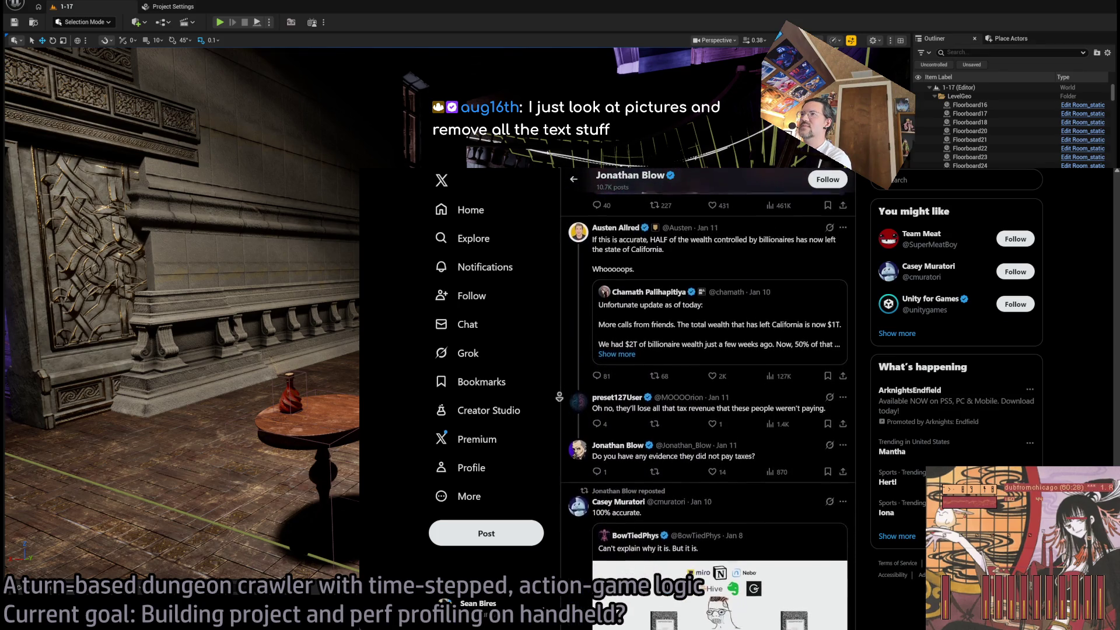
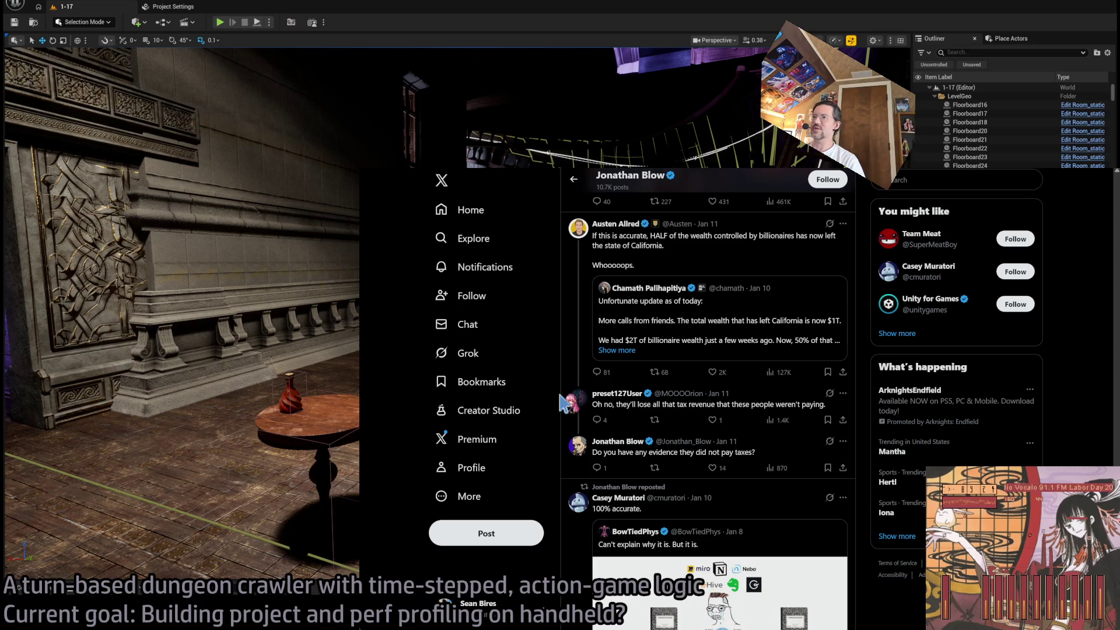
Scroll the profile's posts, then go back to the Home timeline
middle_click(558, 421)
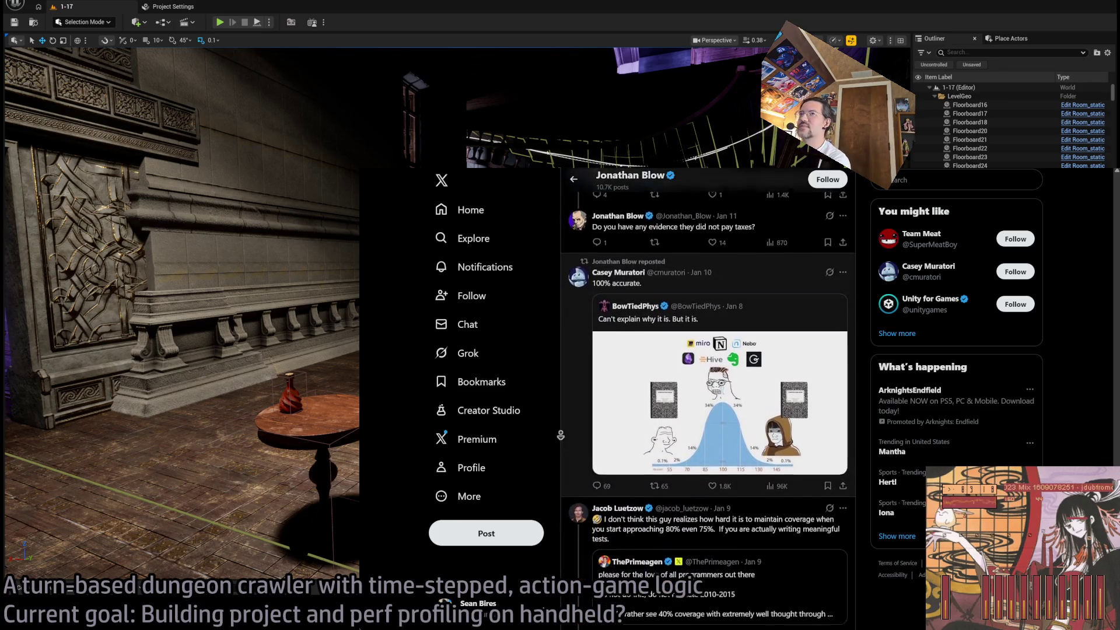
middle_click(561, 435)
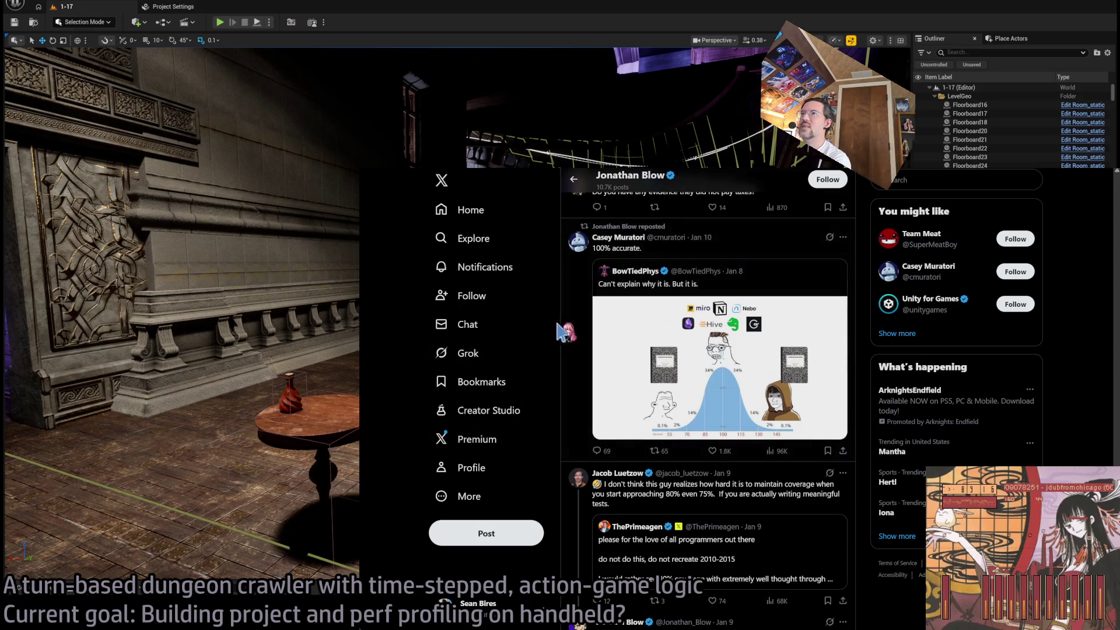
middle_click(557, 371)
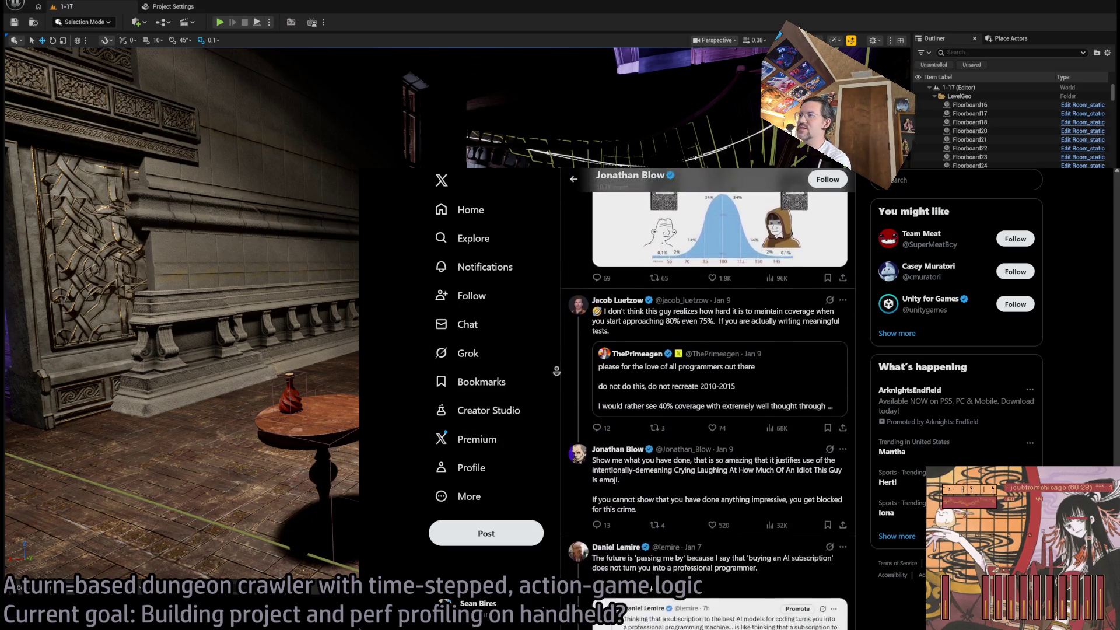
middle_click(561, 399)
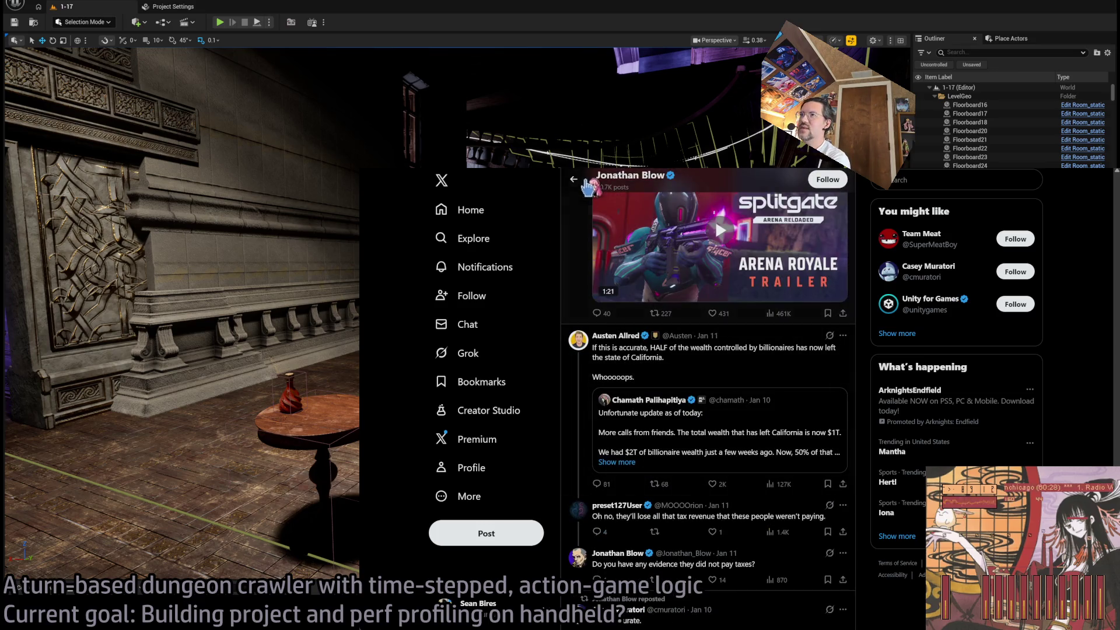
left_click(587, 185)
left_click(573, 179)
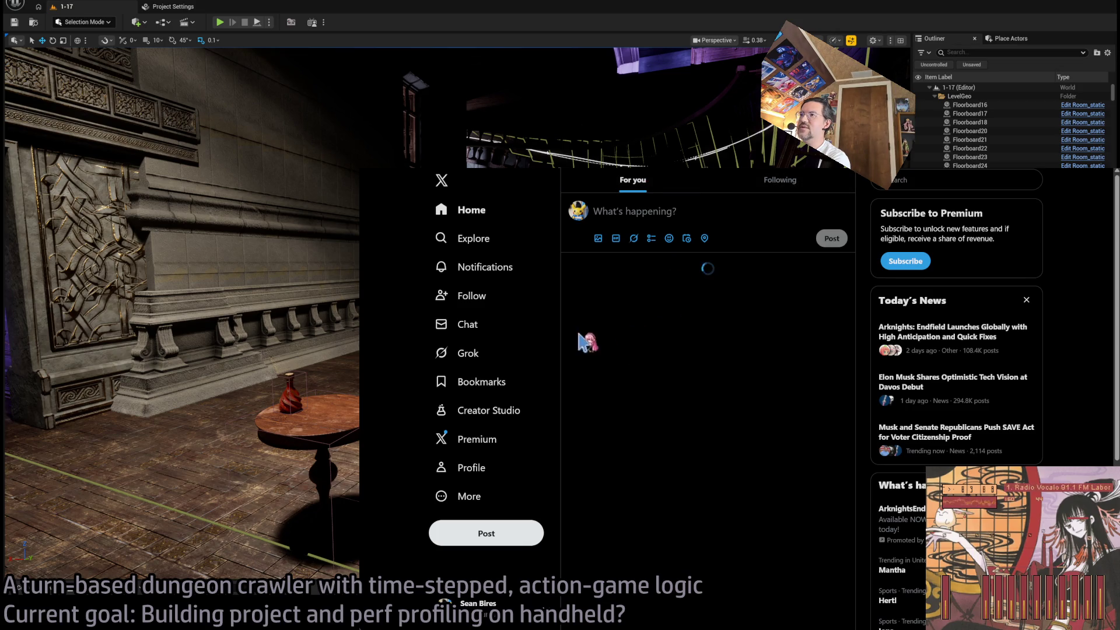
Scroll down the Home feed, then switch to the ChatGPT conversation
scroll(561, 286, "down", 10)
scroll(560, 286, "down", 10)
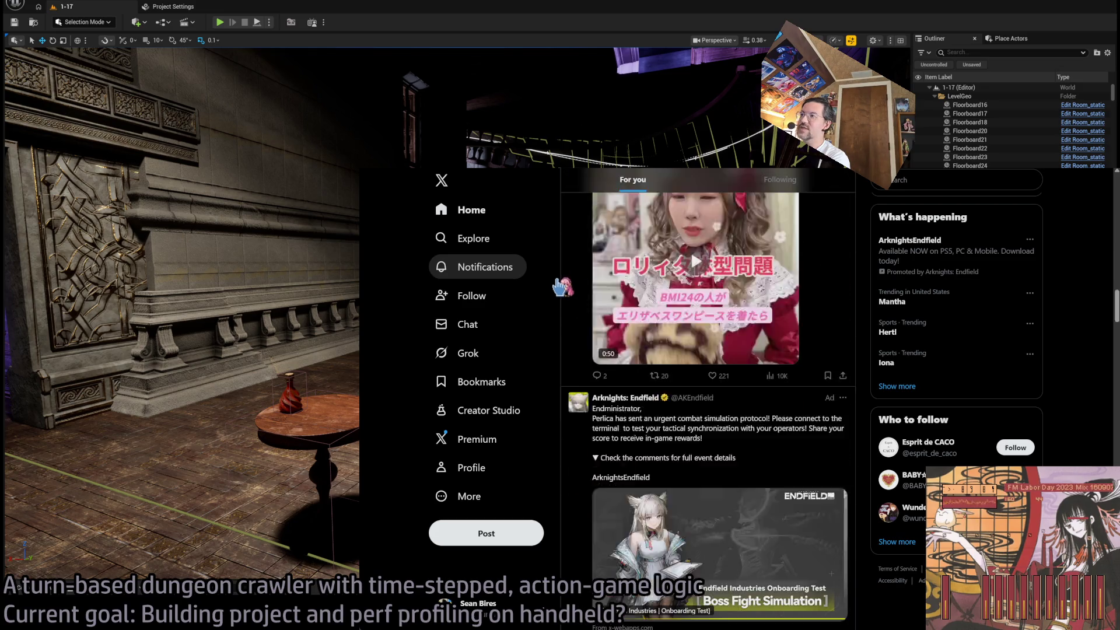
scroll(560, 286, "down", 5)
key("ctrl+Tab")
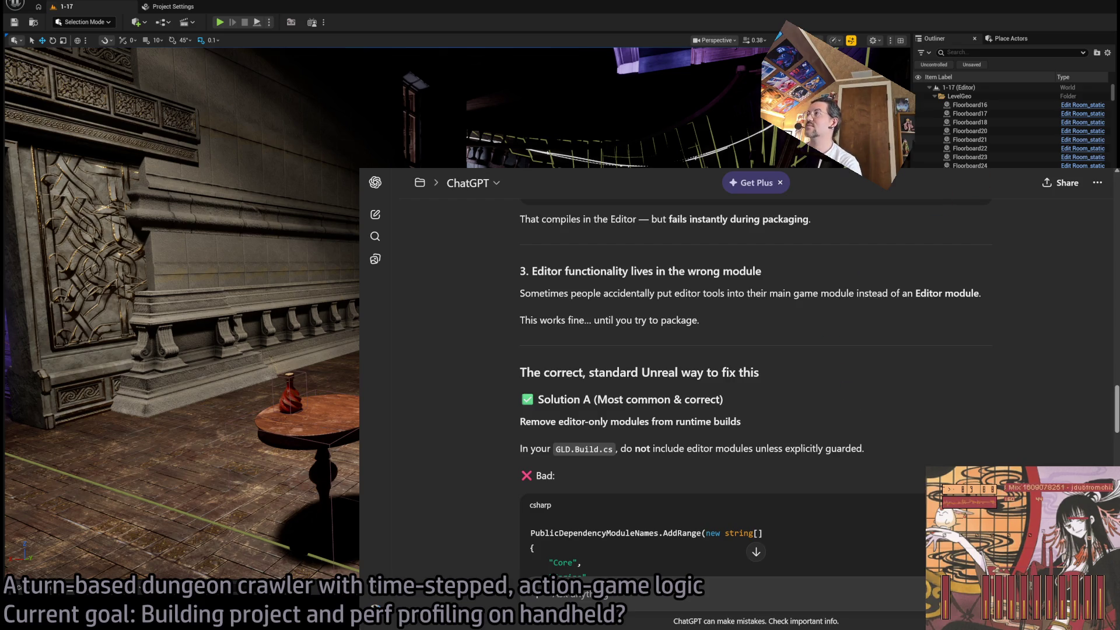
Switch from the browser back to the Unreal Editor's level 1-17 scene
key("alt+Tab")
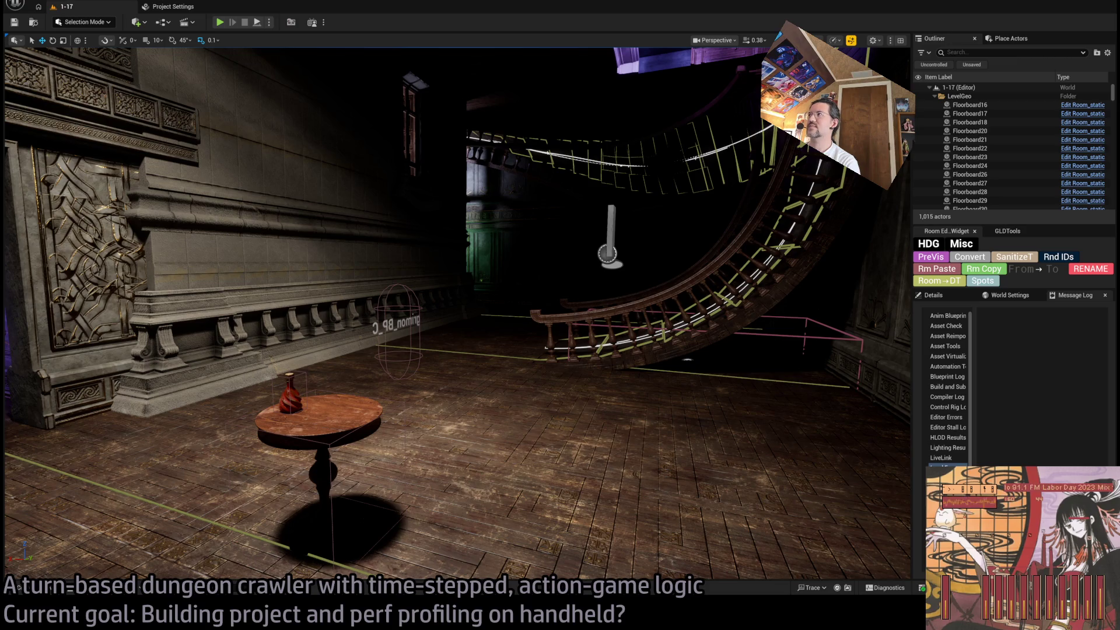
Glance at GLD.Build.cs, then show Unreal's Output Log with the UnrealEd packaging error
key("alt+Tab")
key("alt+Tab")
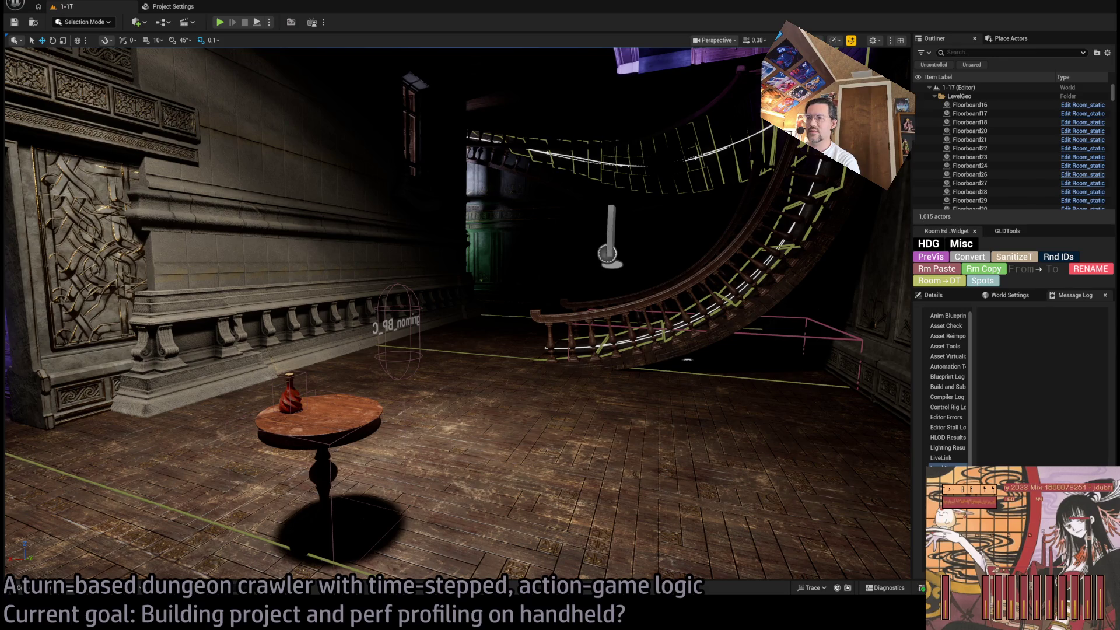
key("alt+Tab")
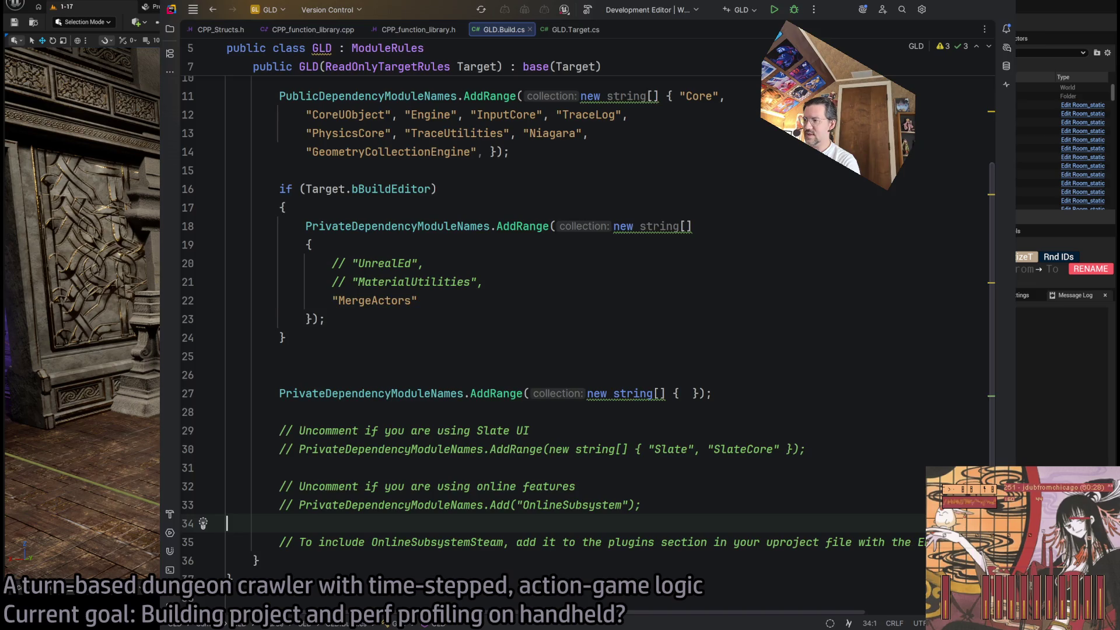
key("alt+Tab")
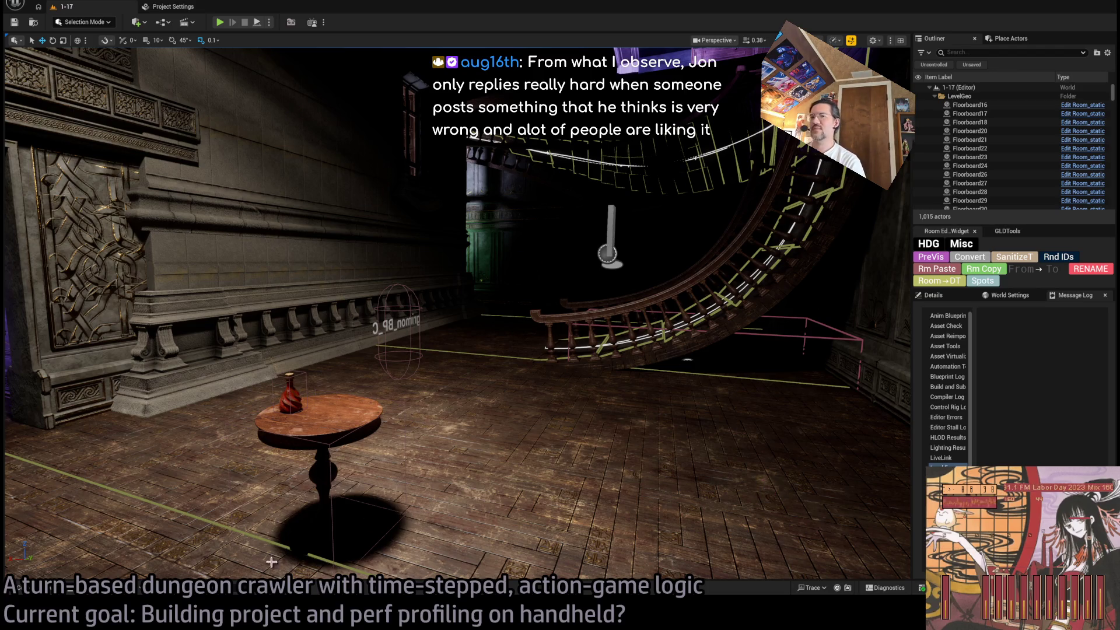
left_click(87, 587)
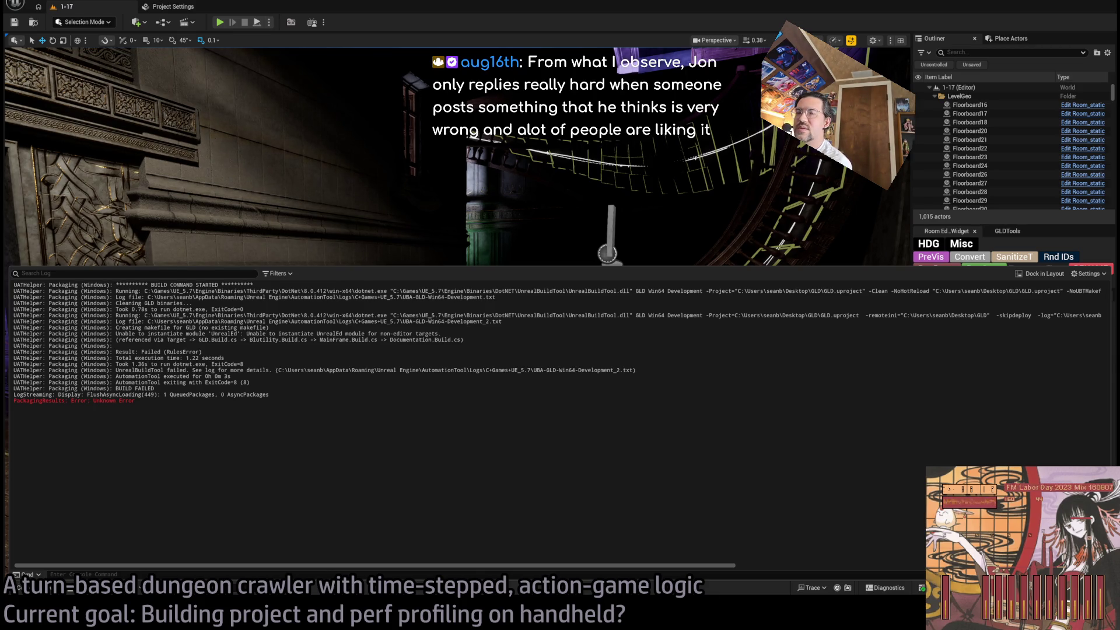
Uncomment the UnrealEd and MaterialUtilities module lines in GLD.Build.cs
key("alt+Tab")
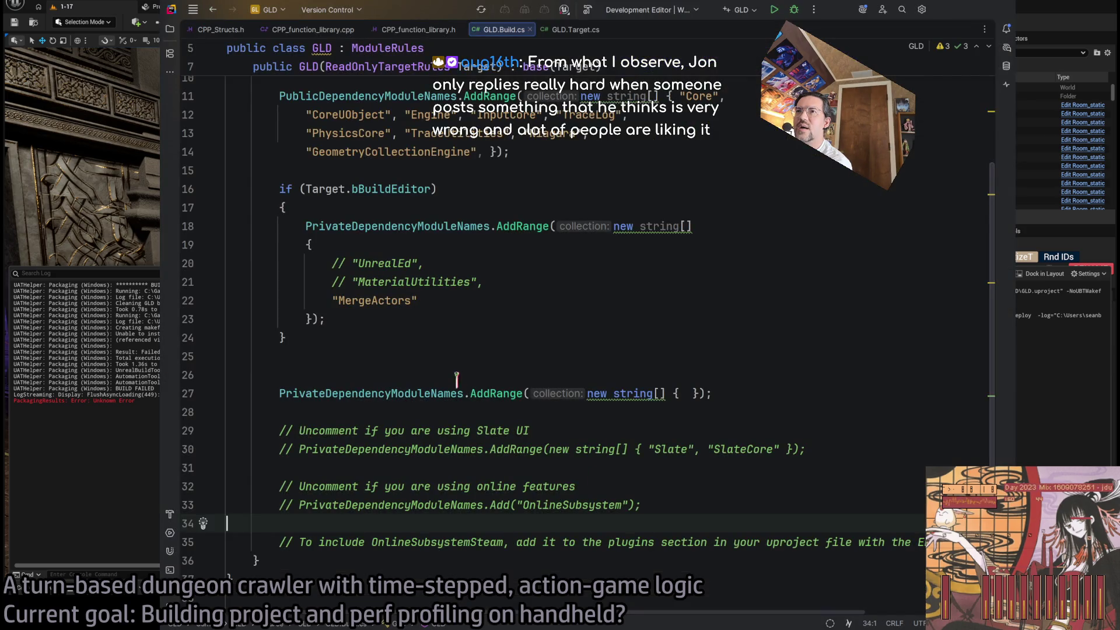
scroll(457, 378, "up", 3)
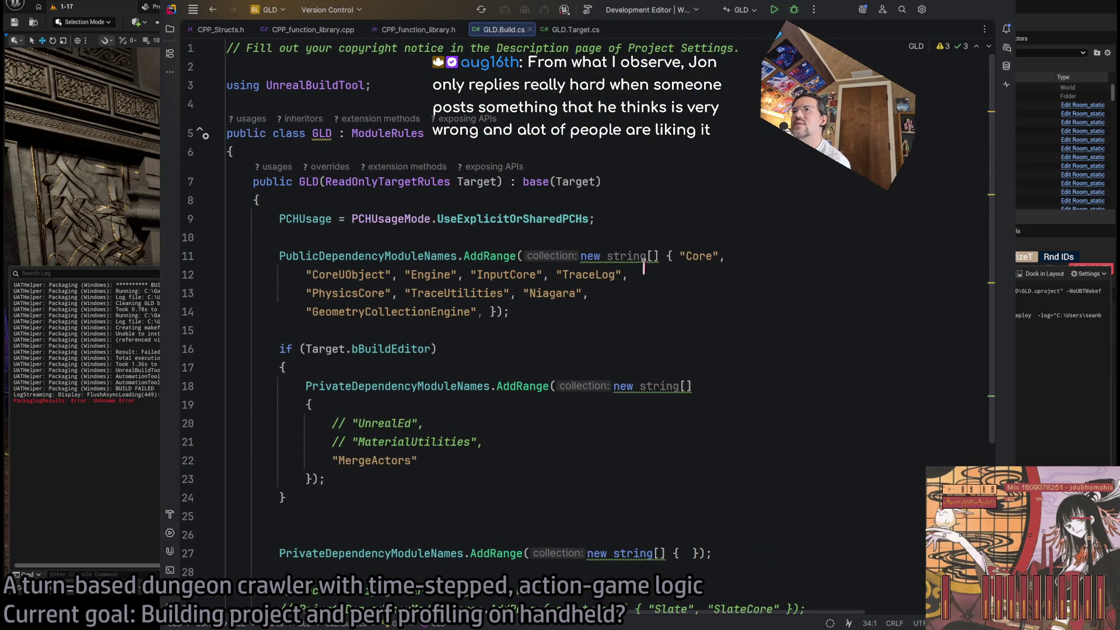
double_click(395, 423)
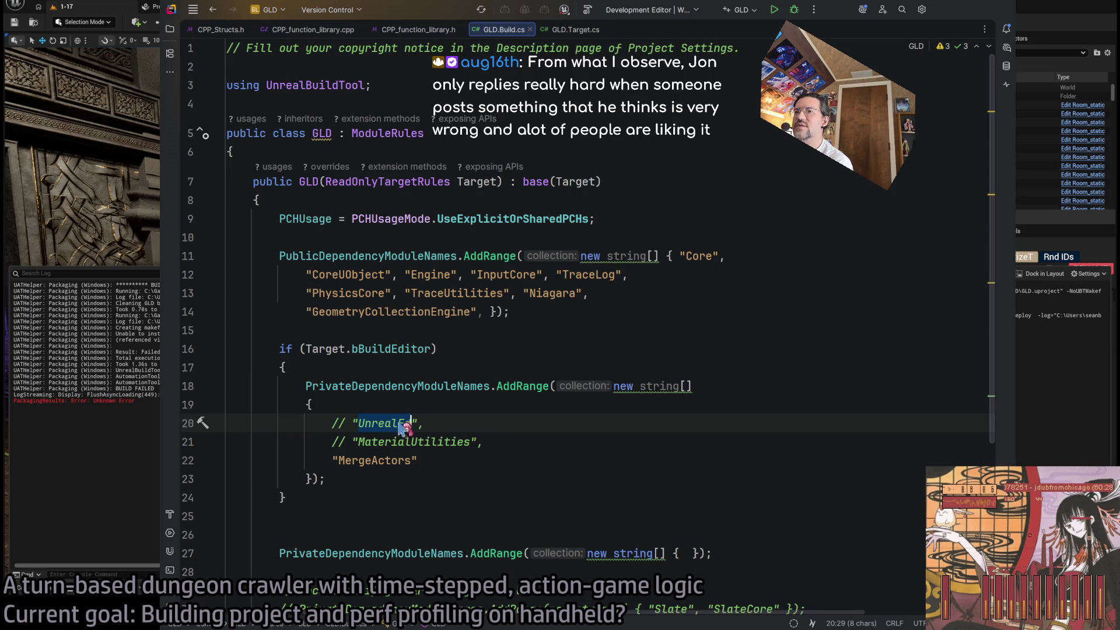
key("alt+Tab")
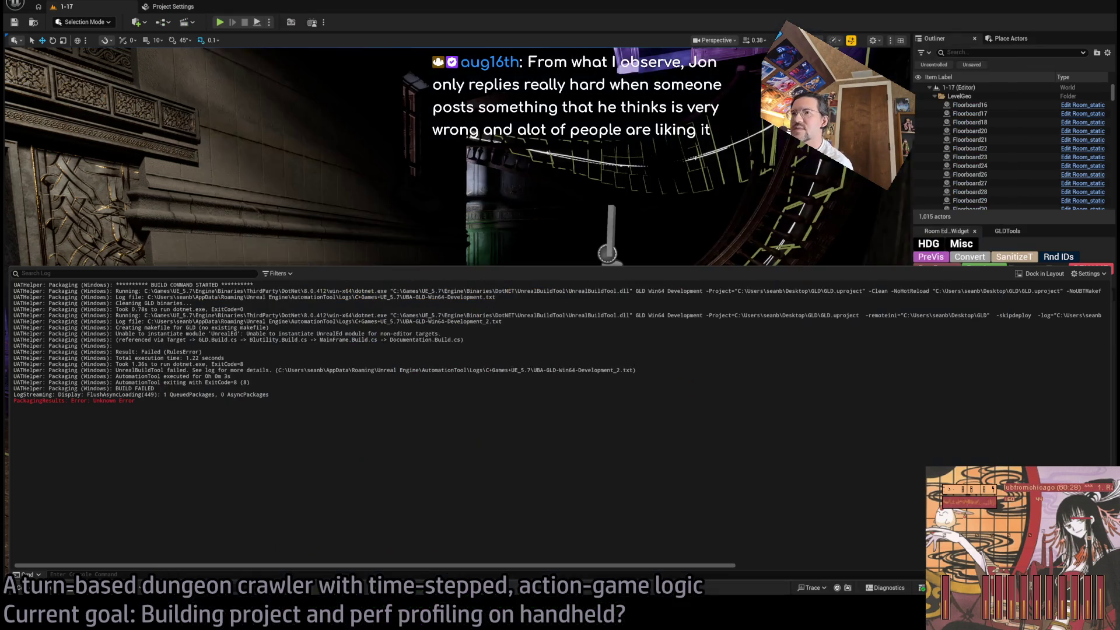
key("alt+Tab")
left_click(330, 423)
key("Delete")
key("Delete")
key("Delete")
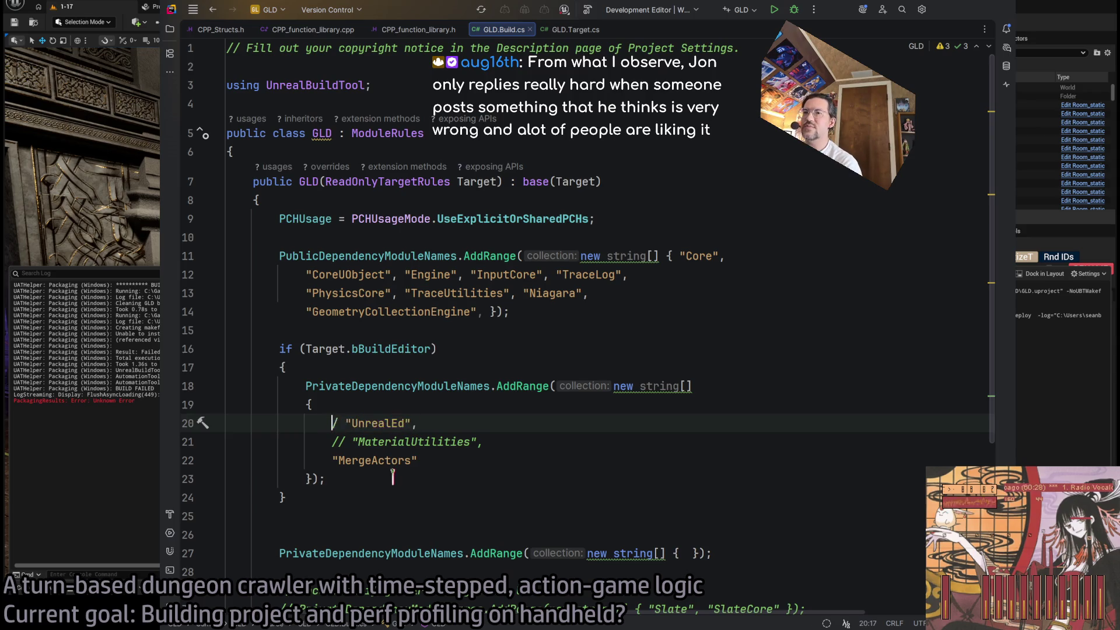
key("Down")
key("Delete")
key("Delete")
key("Delete")
Start a GLDEditor Win64 Development build and select the editor module names
left_click(527, 444)
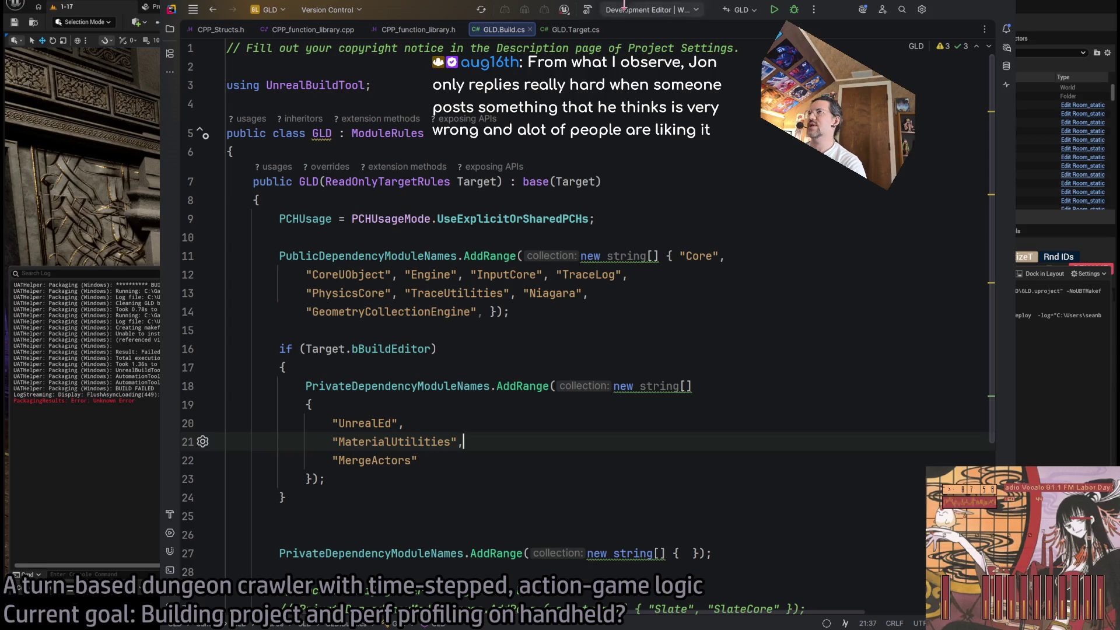
left_click(589, 10)
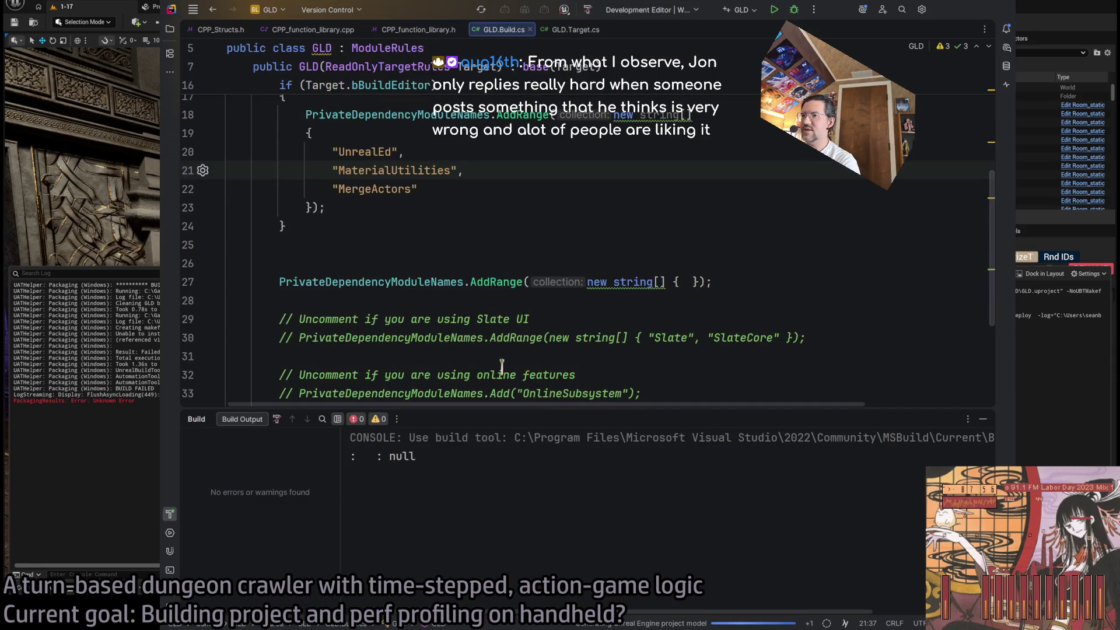
key("ctrl+w")
key("ctrl+w")
key("ctrl+w")
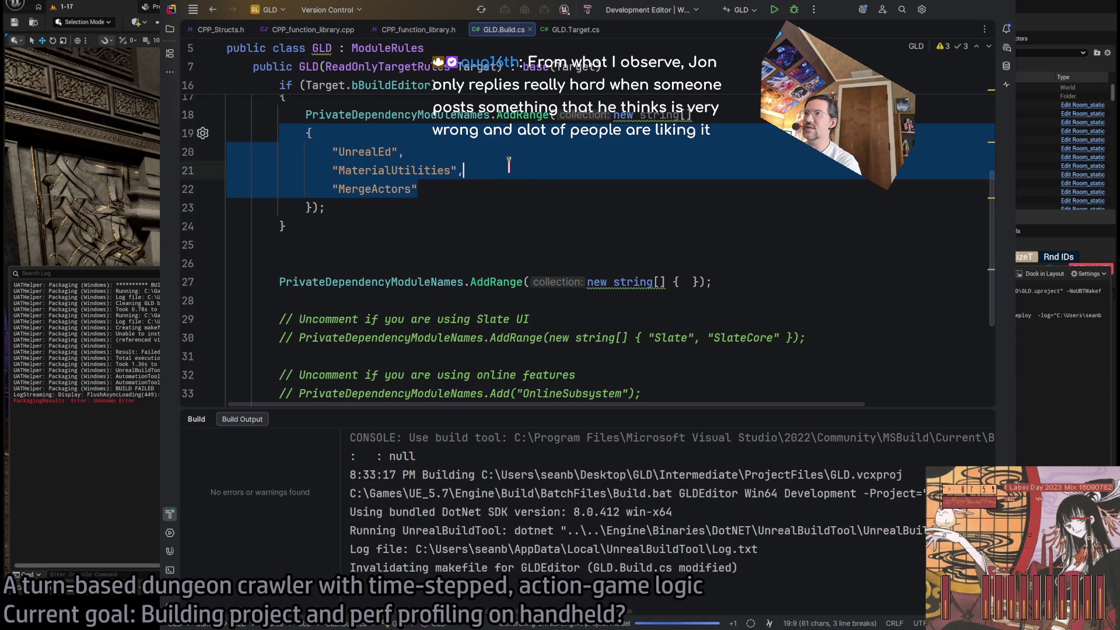
Rebuild the GLD editor target after the Live Coding failure and review the bBuildEditor block
left_click(491, 181)
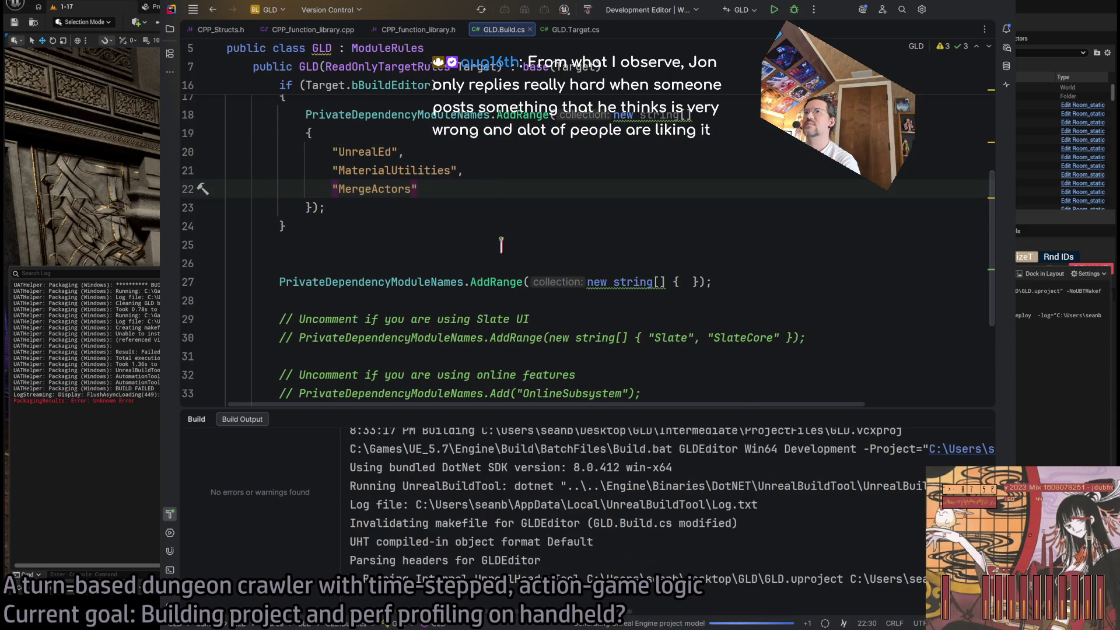
scroll(502, 245, "up", 4)
scroll(525, 296, "down", 2)
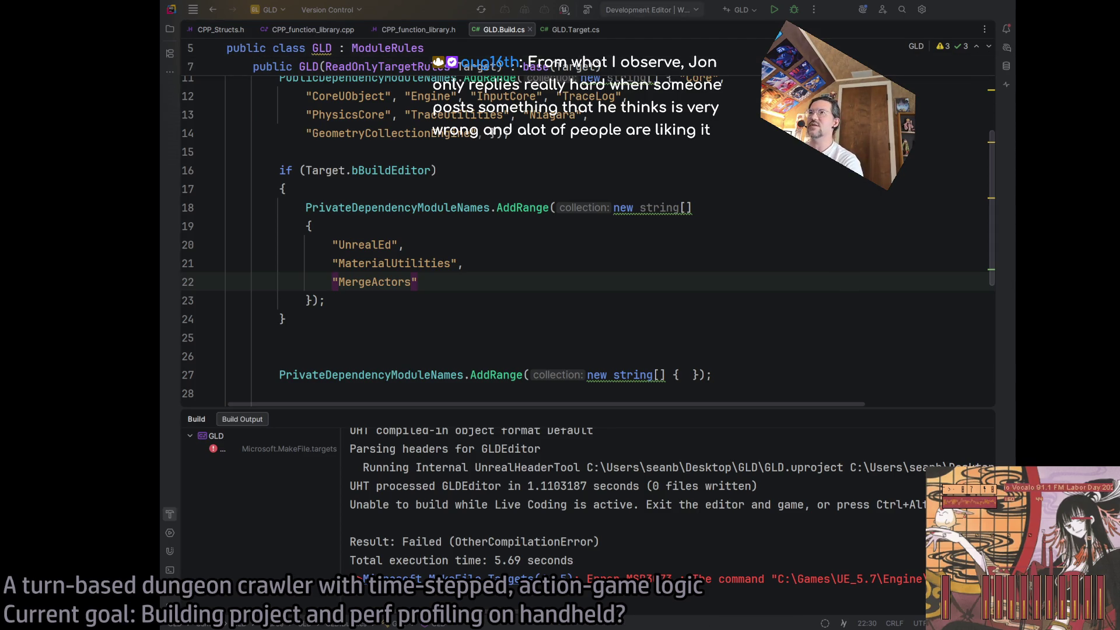
left_click(588, 9)
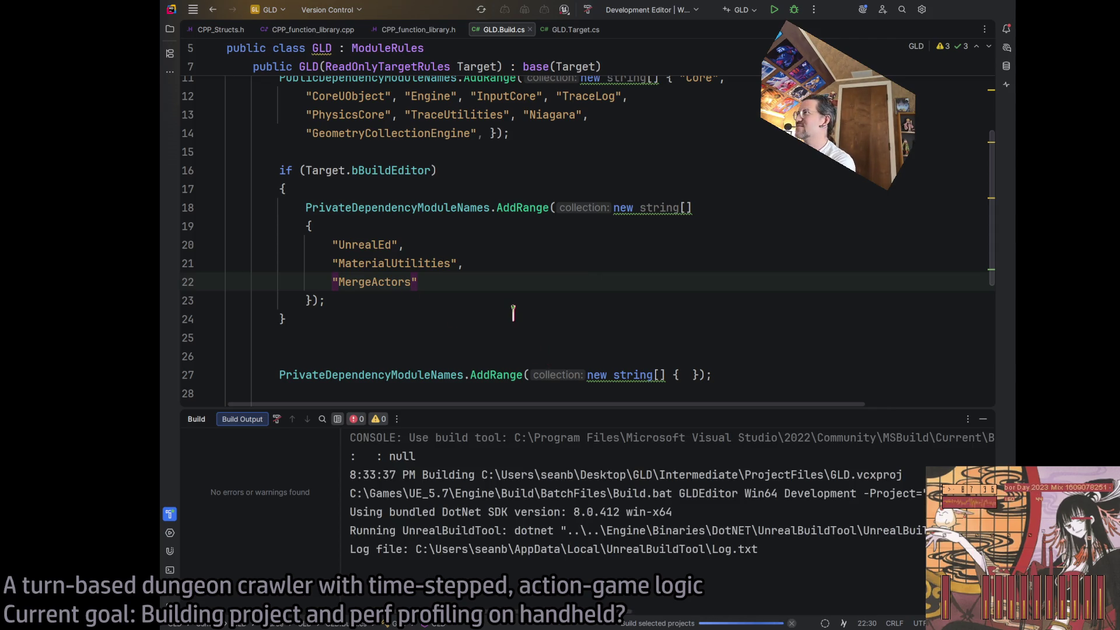
left_click_drag(355, 318, 228, 170)
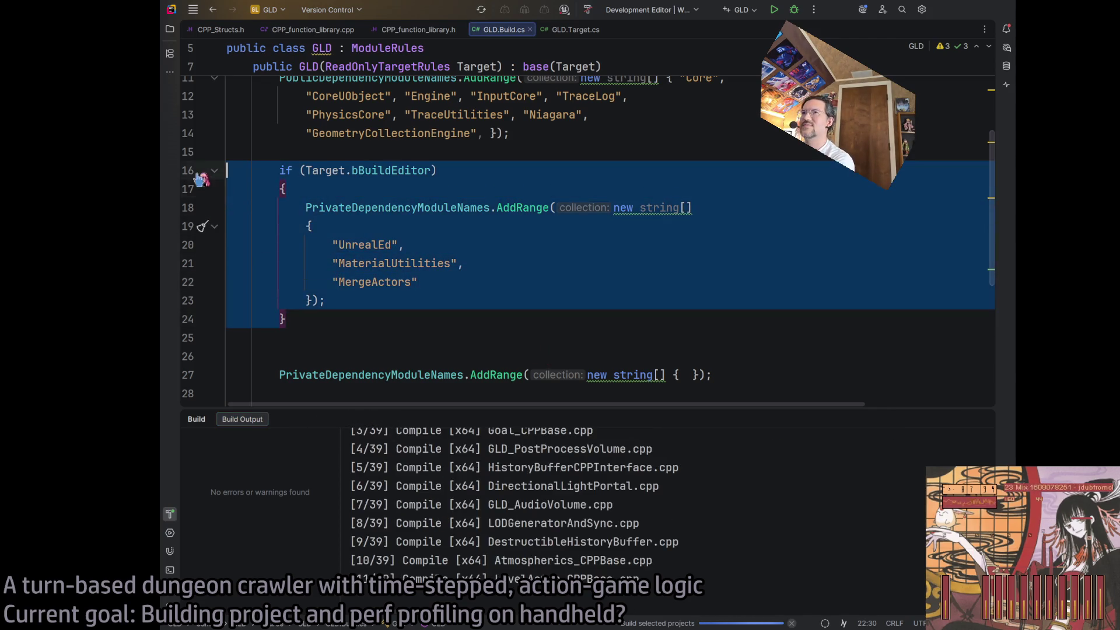
left_click(465, 286)
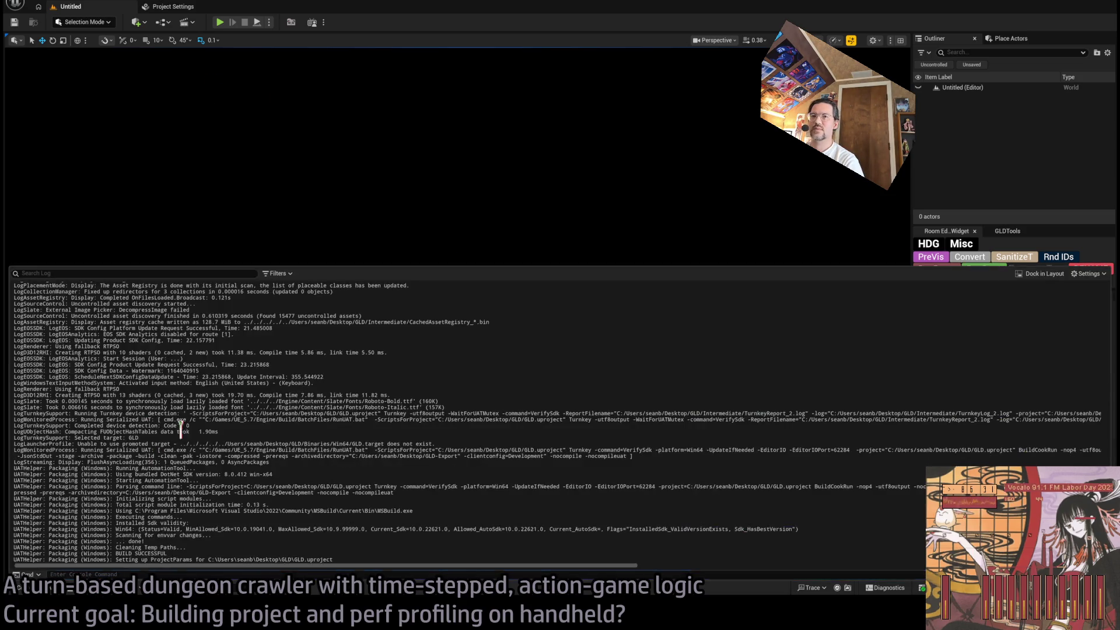
Open the Output Log and highlight the 'Unable to instantiate module UnrealEd' error lines
left_click(88, 591)
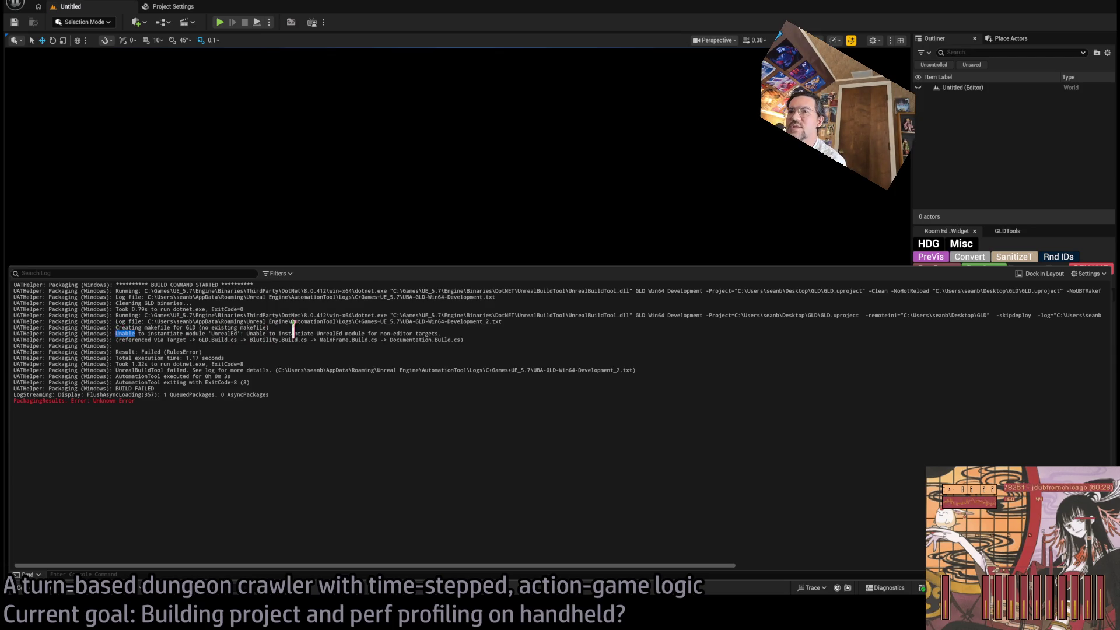
left_click_drag(136, 334, 482, 339)
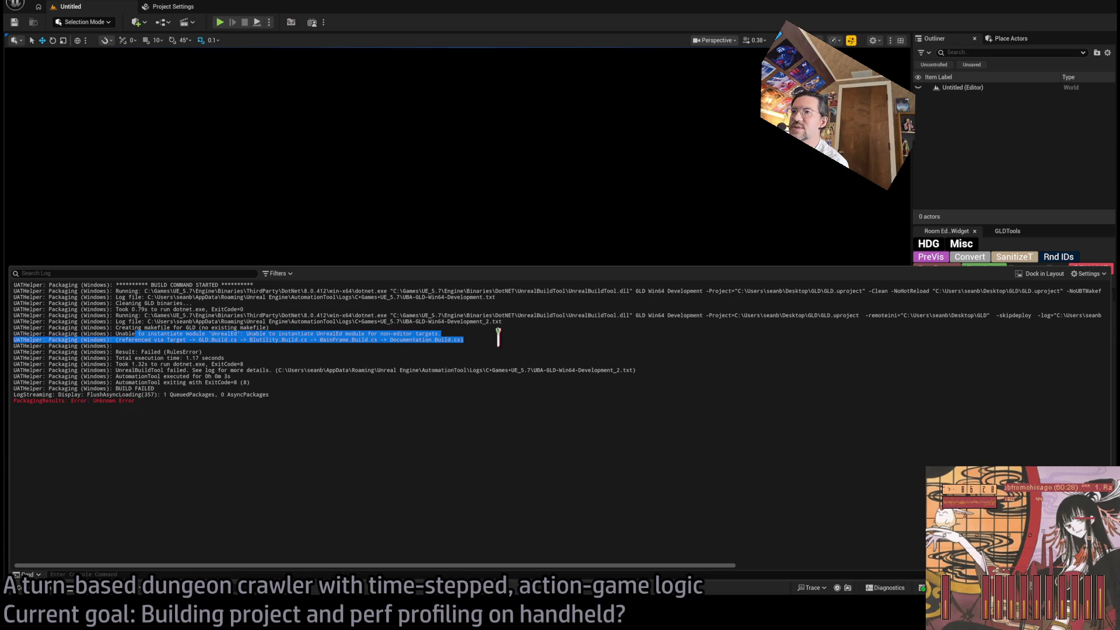
mouse_move(122, 328)
left_mouse_down()
mouse_move(149, 345)
mouse_move(355, 335)
mouse_move(237, 340)
left_mouse_up()
left_click(156, 343)
left_click(287, 335)
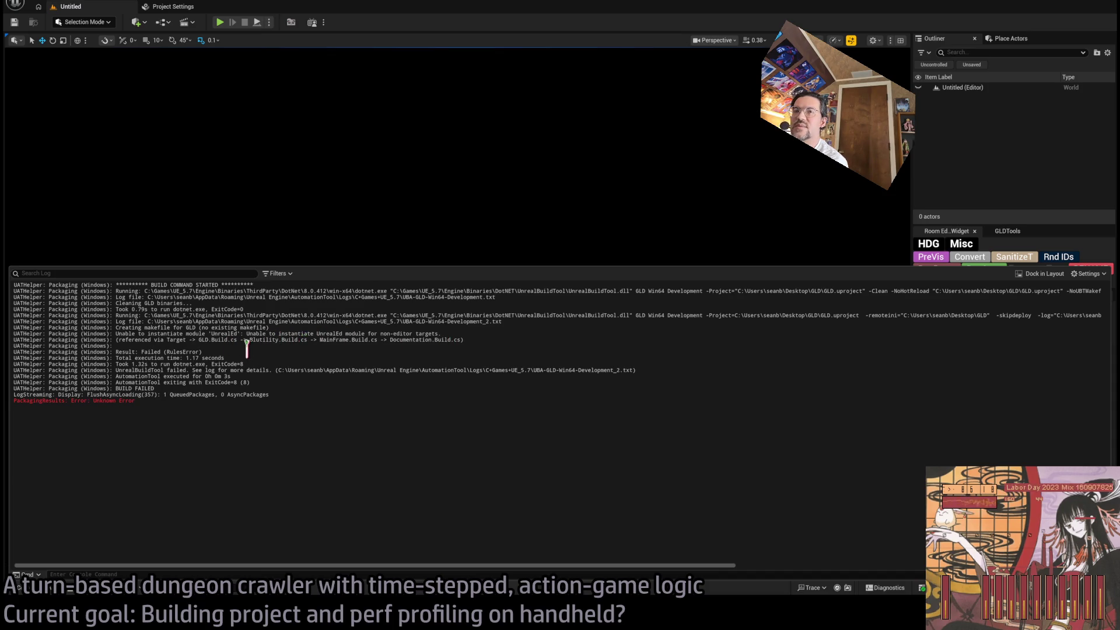
key("alt+Tab")
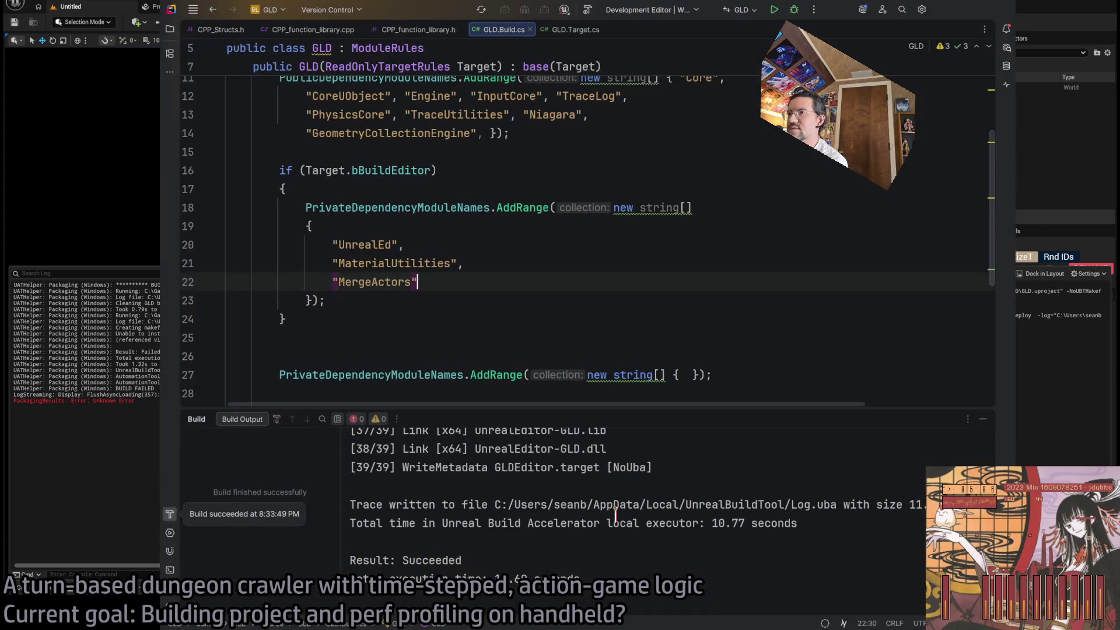
Scroll through GLD.Build.cs, then select Unreal's log from 'Took 0.79s' to BUILD FAILED
scroll(515, 338, "down", 2)
scroll(514, 339, "down", 2)
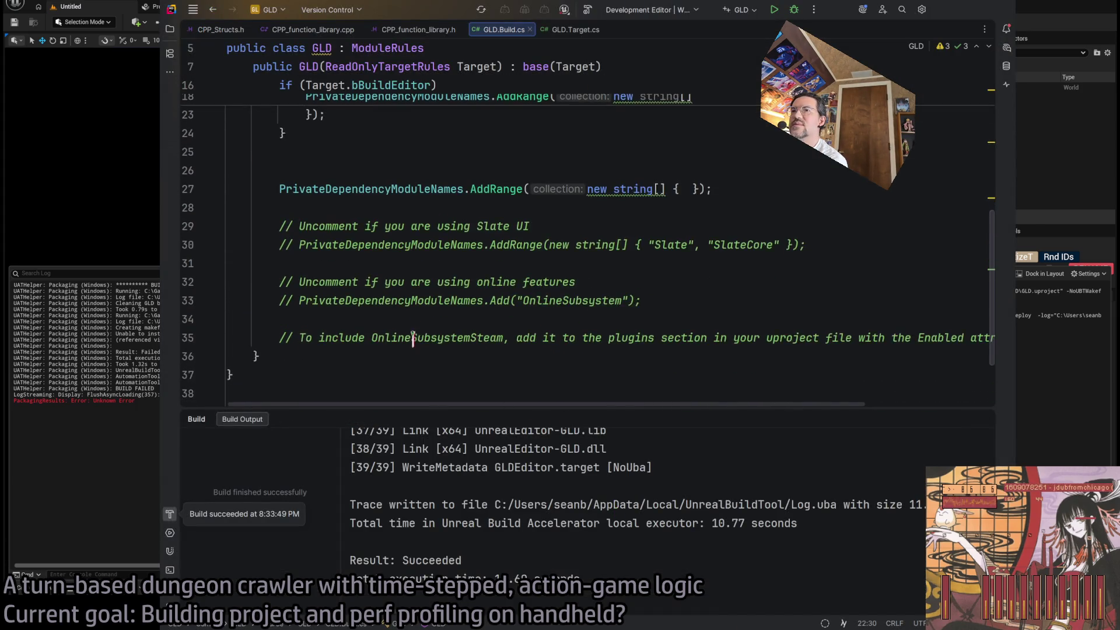
scroll(445, 331, "up", 4)
scroll(461, 315, "up", 3)
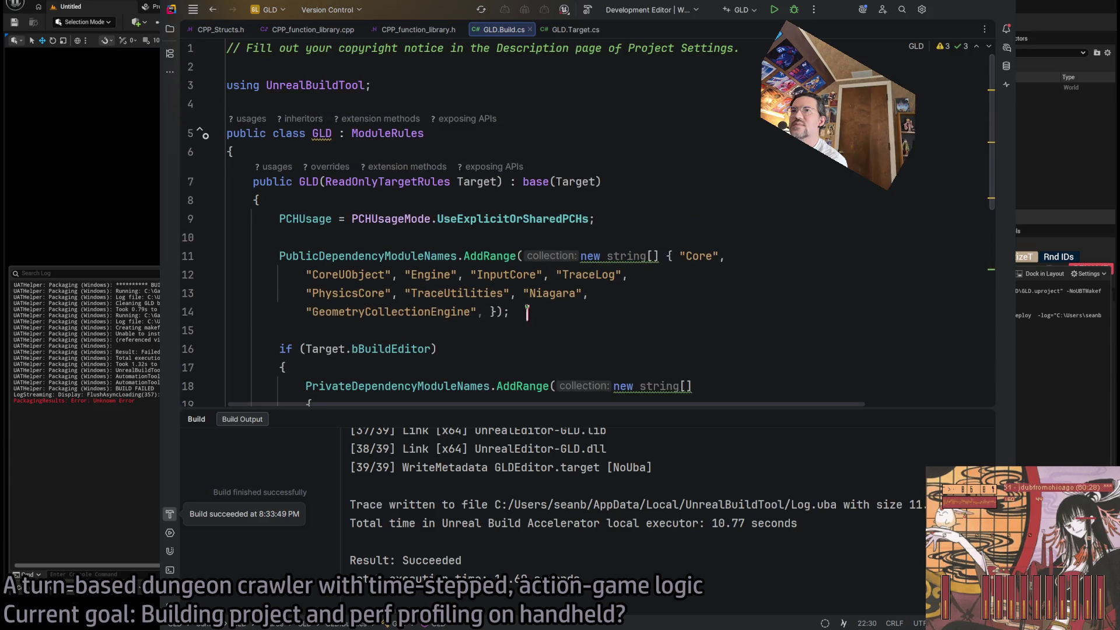
key("alt+Tab")
left_click_drag(263, 408, 210, 353)
left_click(237, 383)
mouse_move(250, 388)
left_mouse_down()
mouse_move(26, 303)
mouse_move(13, 285)
left_mouse_up()
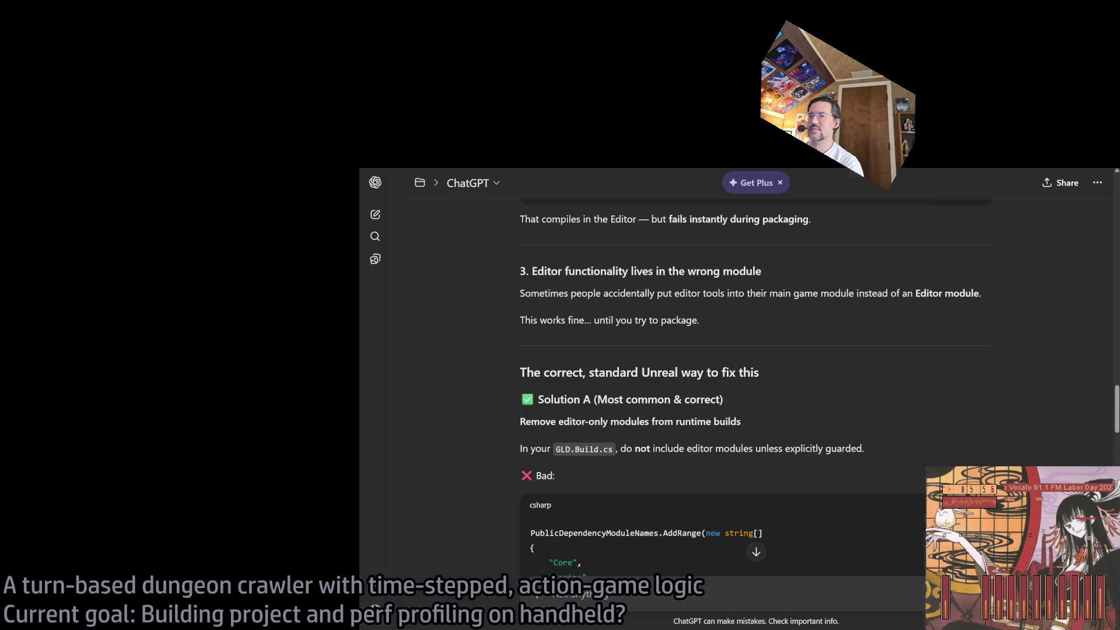
Edit and resend the pasted packaging error log to get a new answer
scroll(860, 385, "up", 15)
scroll(954, 269, "down", 15)
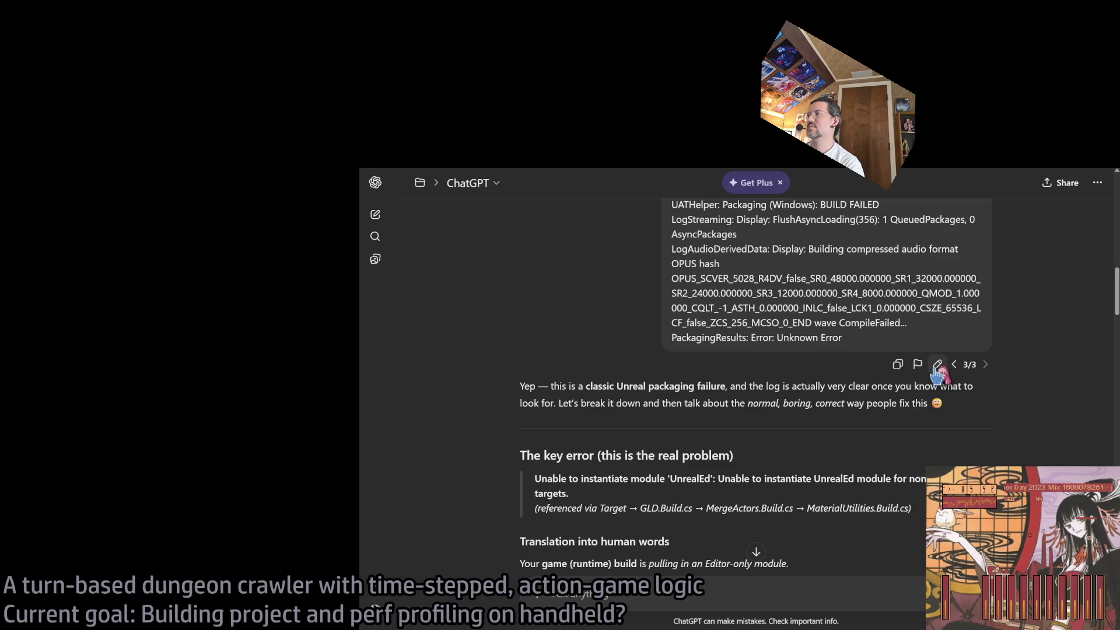
left_click(938, 365)
scroll(532, 280, "down", 10)
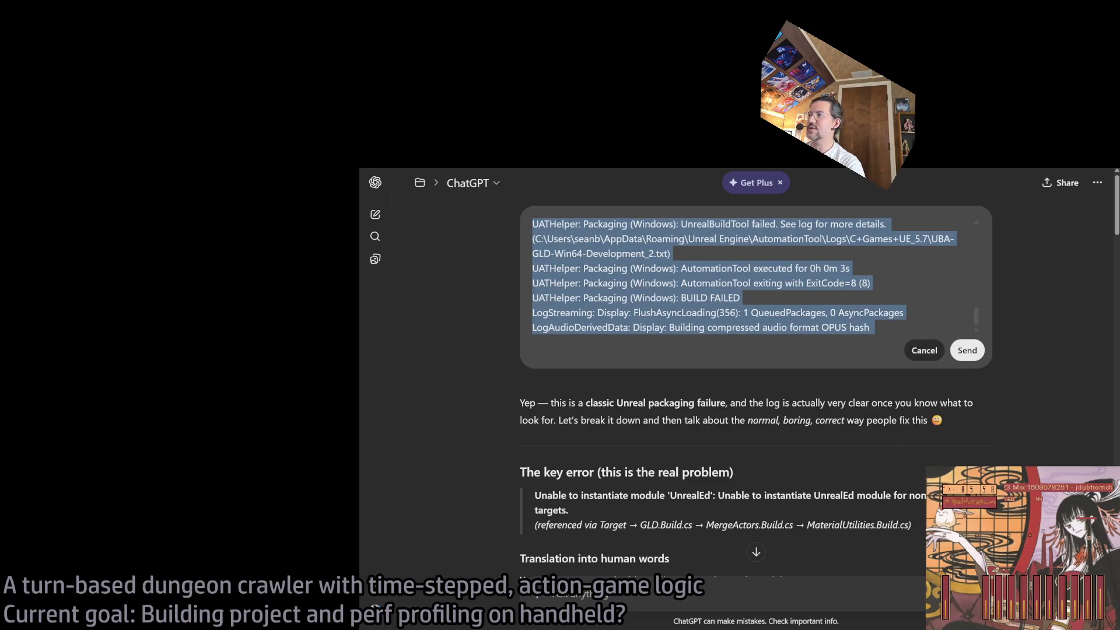
left_click(966, 350)
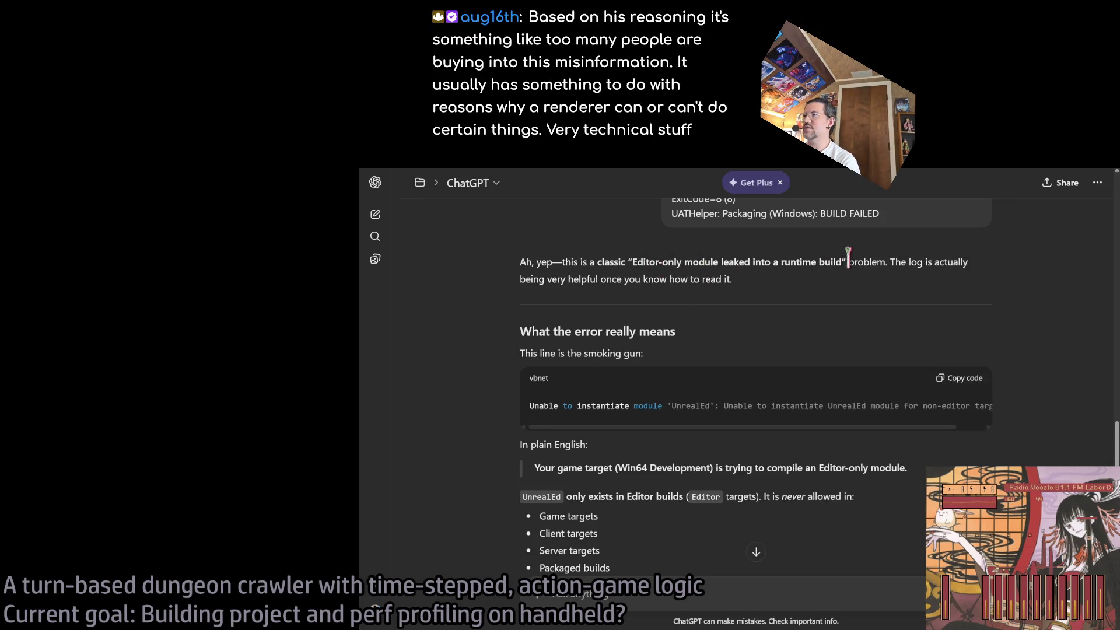
Highlight the reply's points on the Win64 Development target, GLD module, and Blutility depending on UnrealEd
scroll(465, 376, "down", 3)
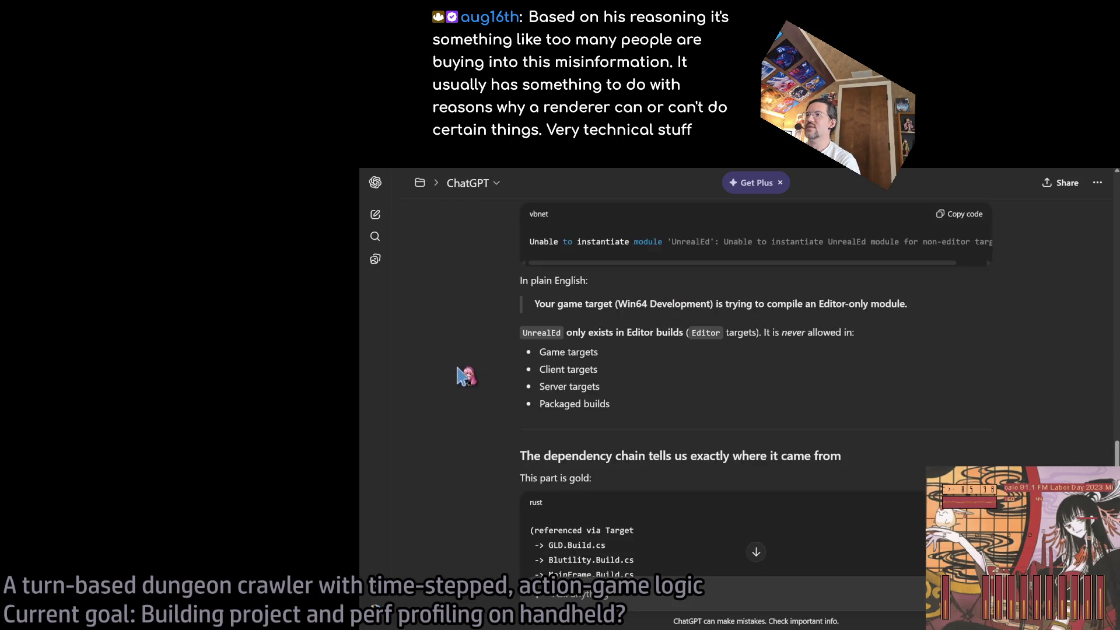
scroll(465, 376, "up", 2)
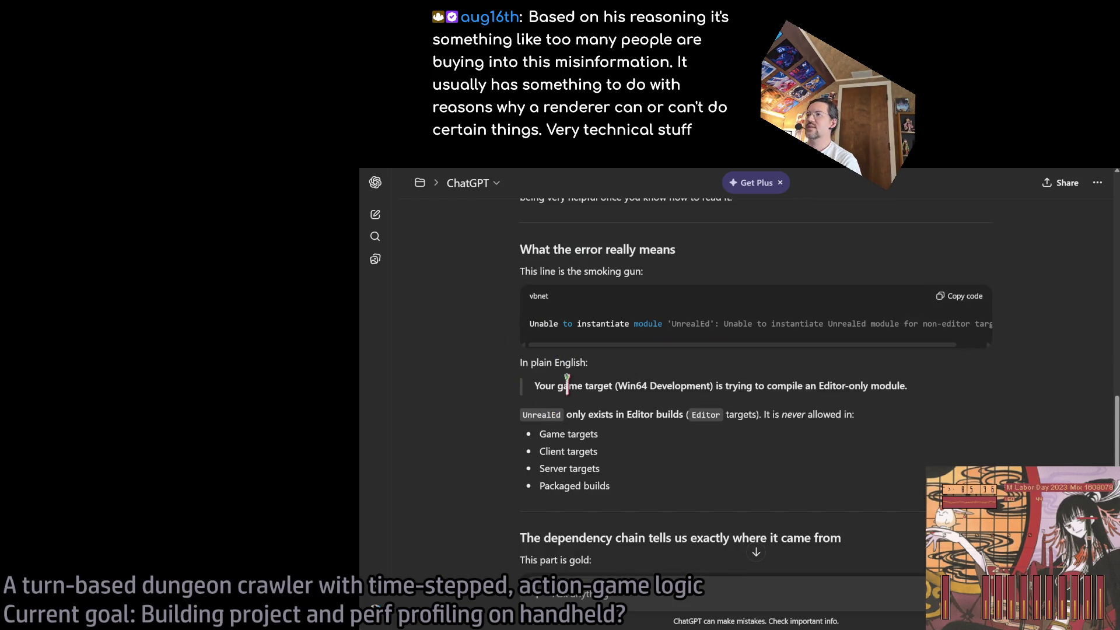
left_click_drag(535, 385, 905, 385)
left_click(814, 388)
left_click(606, 434)
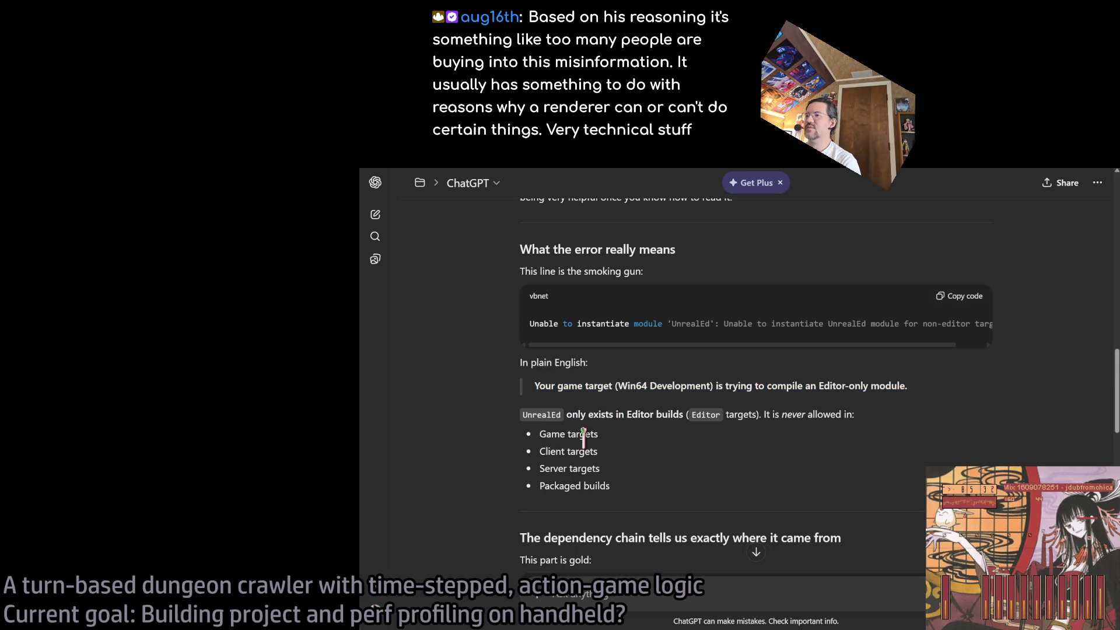
scroll(583, 435, "down", 4)
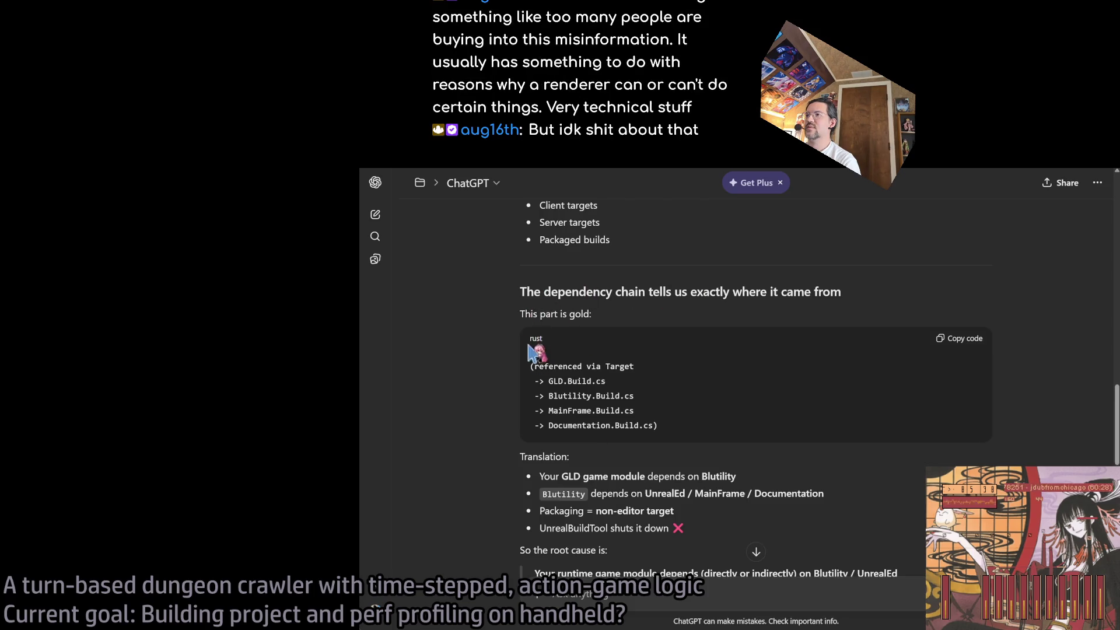
scroll(729, 467, "down", 3)
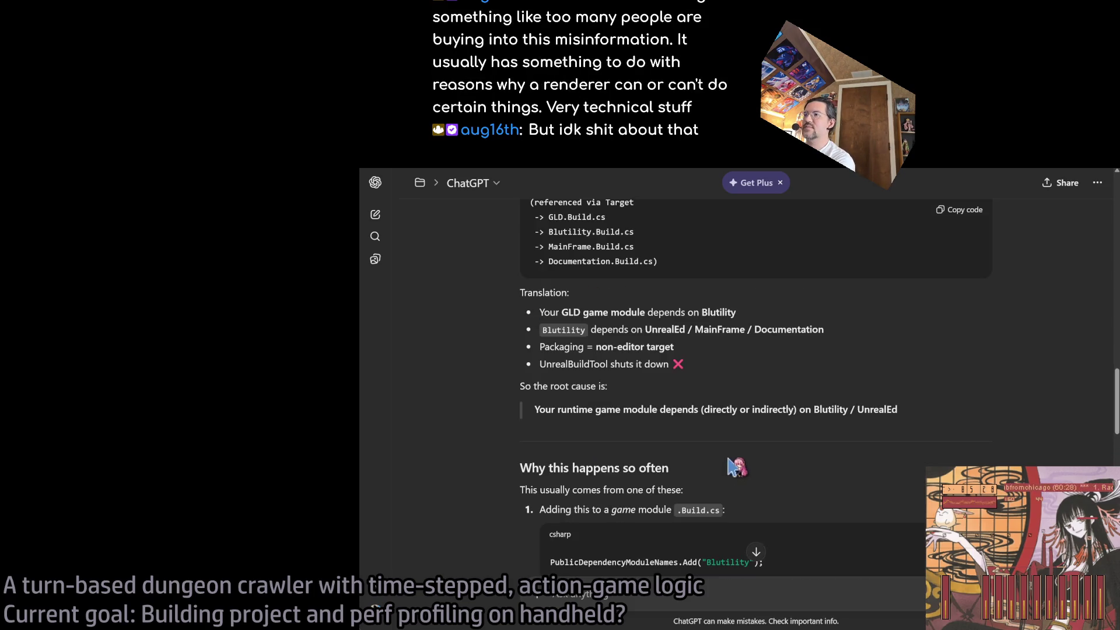
left_click_drag(539, 312, 727, 311)
left_click(727, 312)
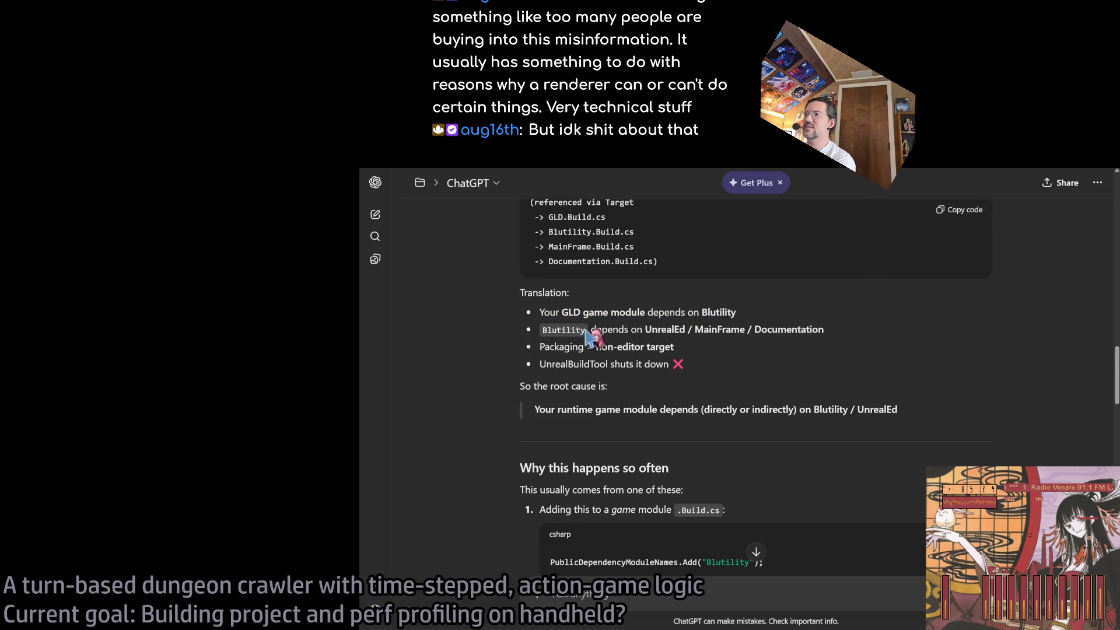
left_click_drag(604, 330, 788, 329)
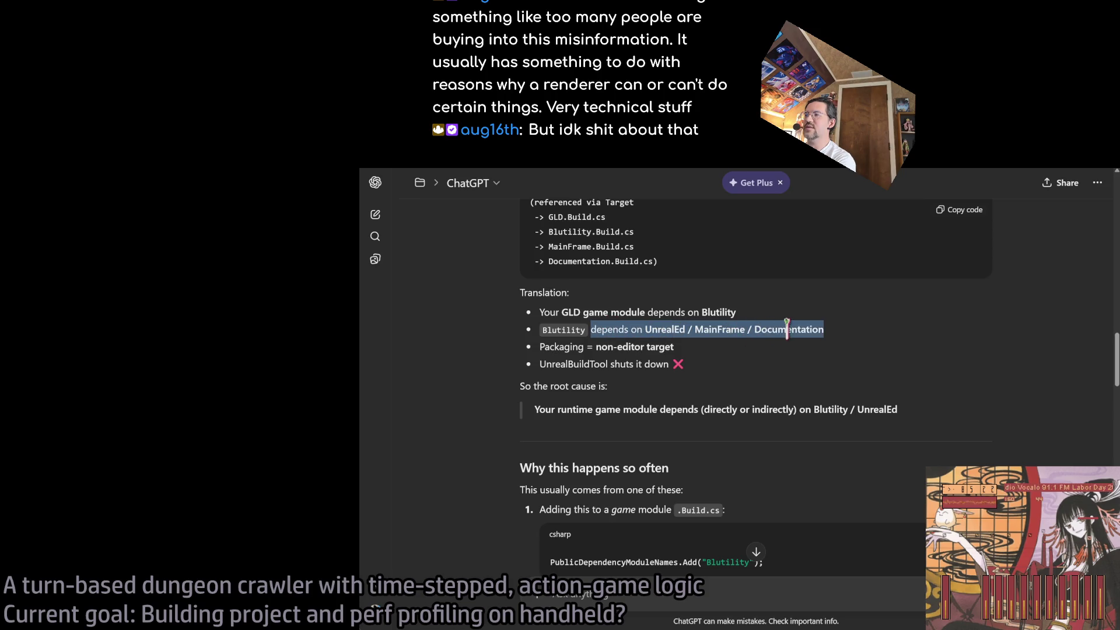
left_click(839, 536)
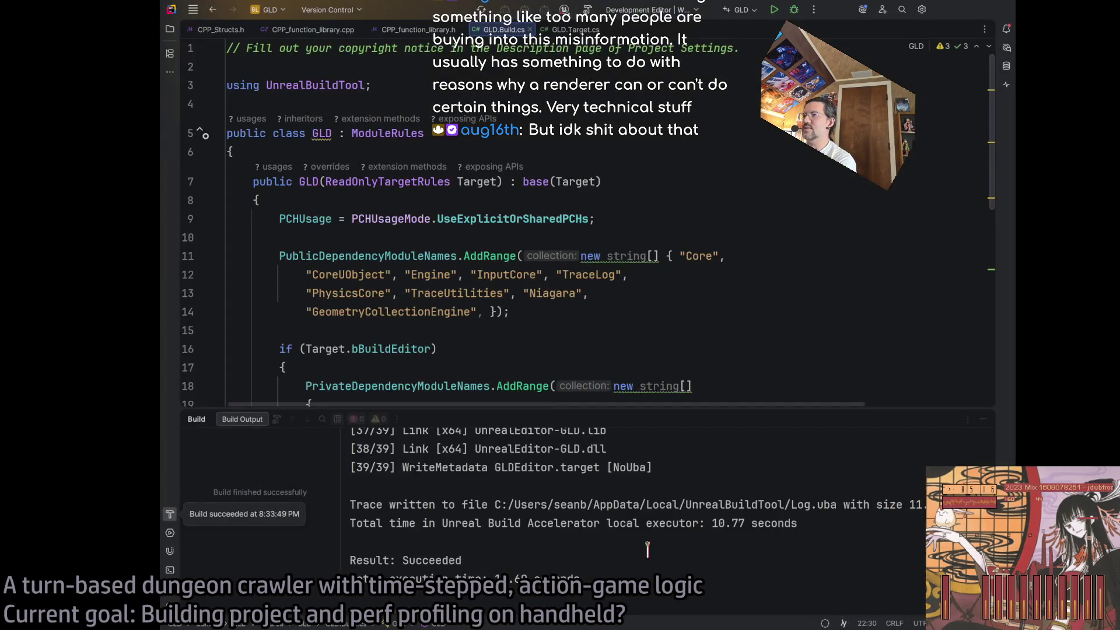
left_click(487, 274)
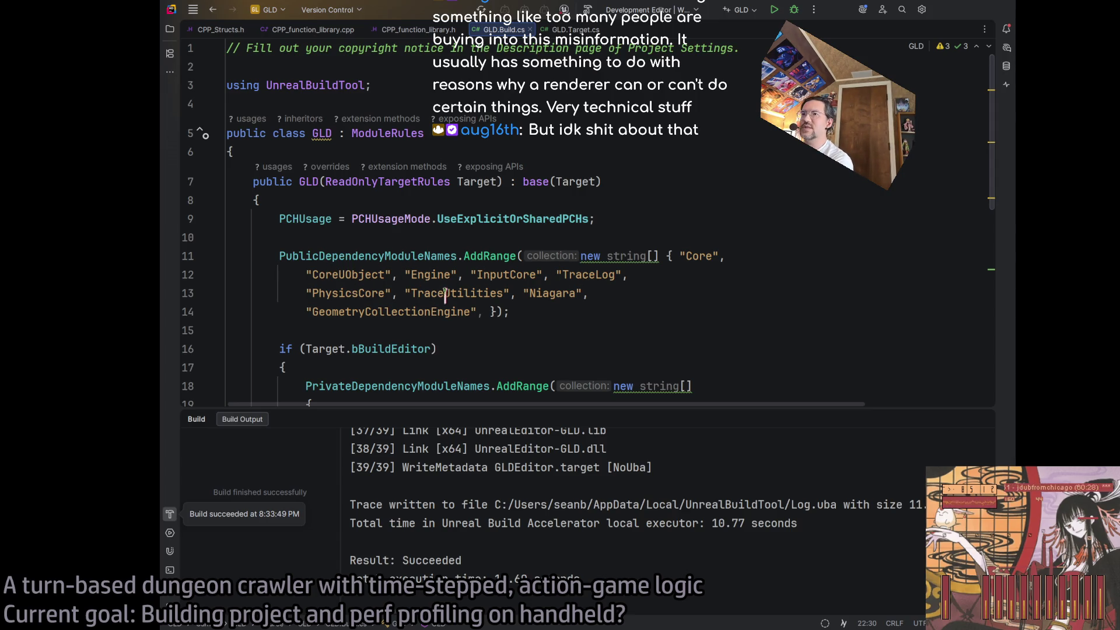
double_click(409, 312)
scroll(534, 300, "down", 2)
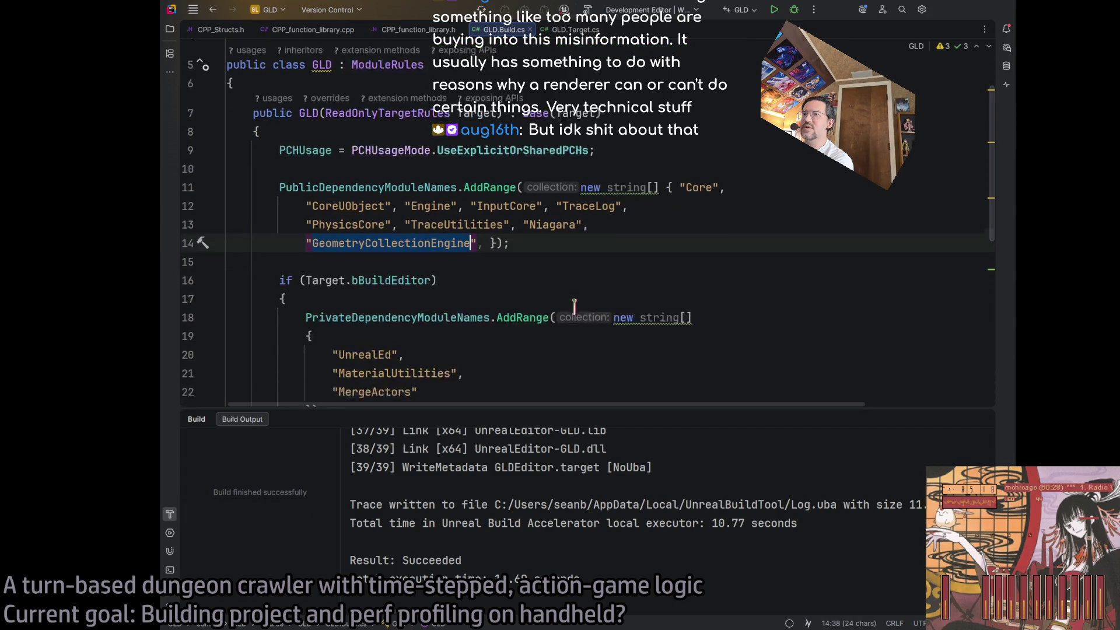
left_click(524, 327)
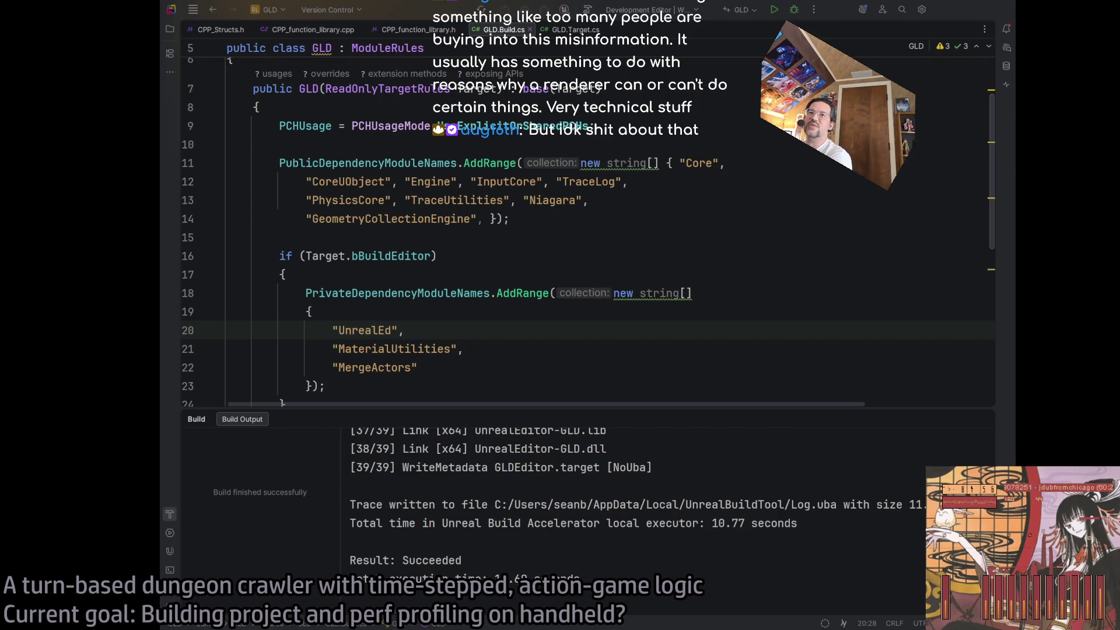
scroll(425, 324, "down", 2)
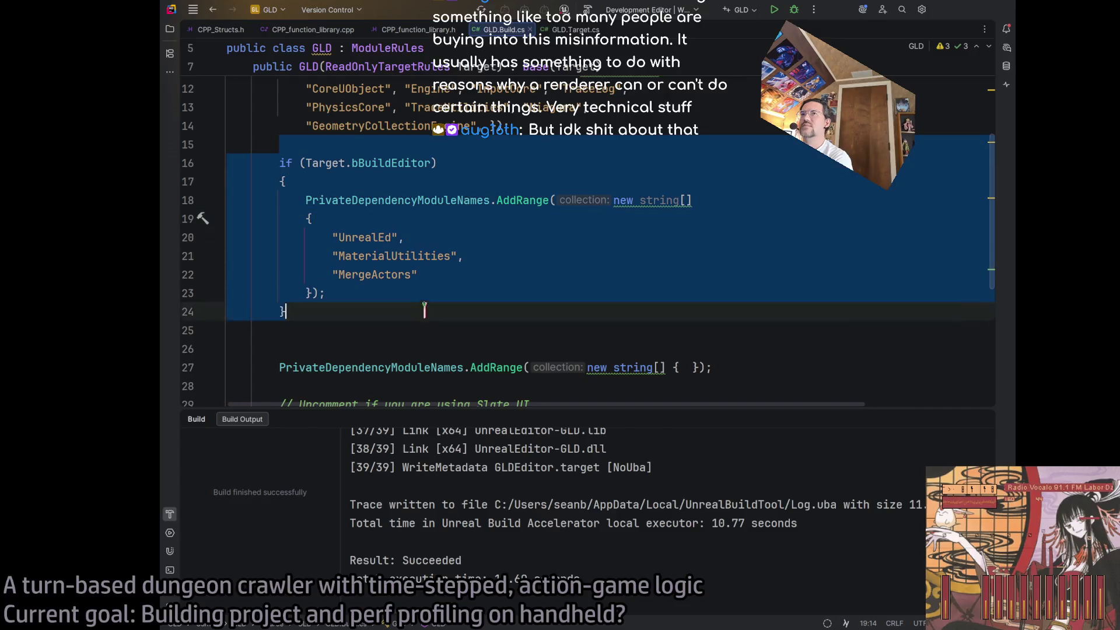
left_click(425, 324)
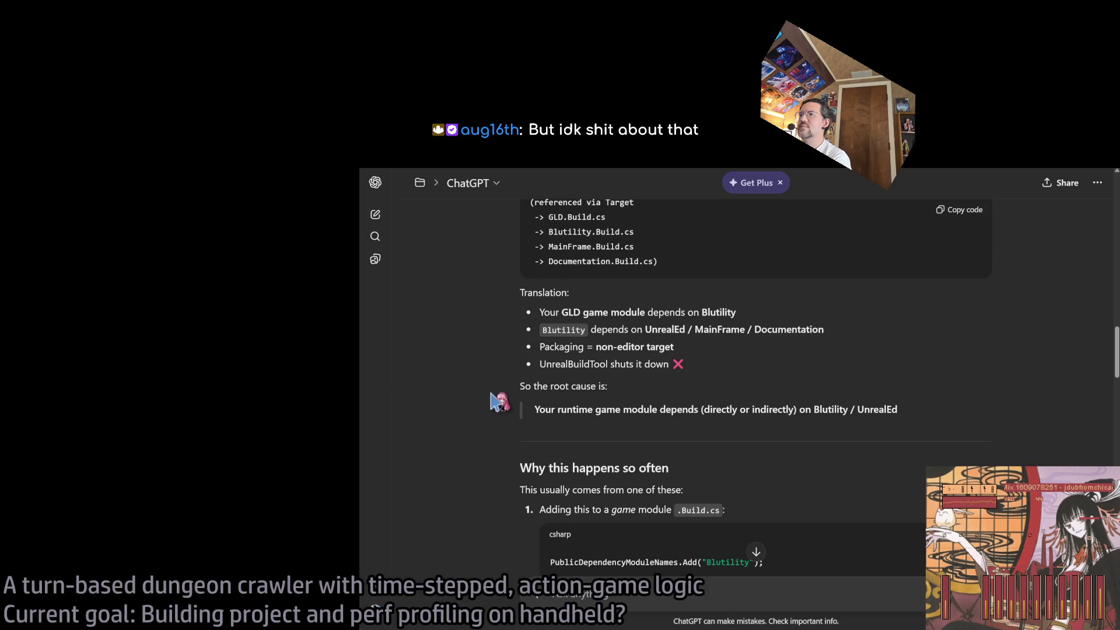
Scroll ChatGPT's reply to the 'Create an Editor module' json block, then show Rider's Solution explorer
scroll(479, 407, "down", 2)
scroll(479, 407, "down", 3)
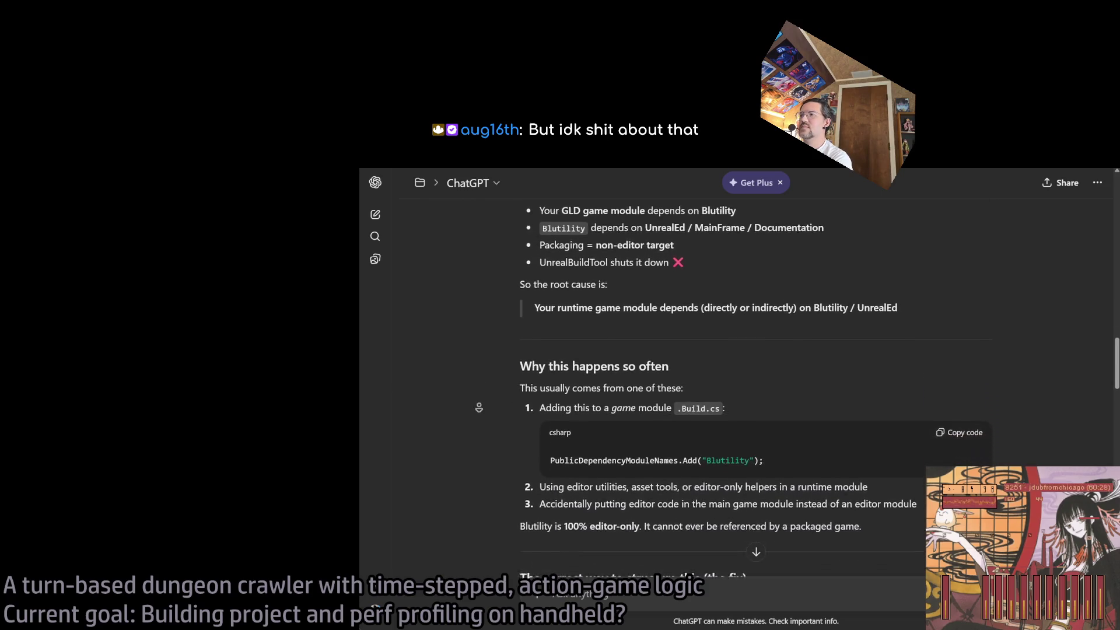
double_click(554, 344)
left_click(749, 389)
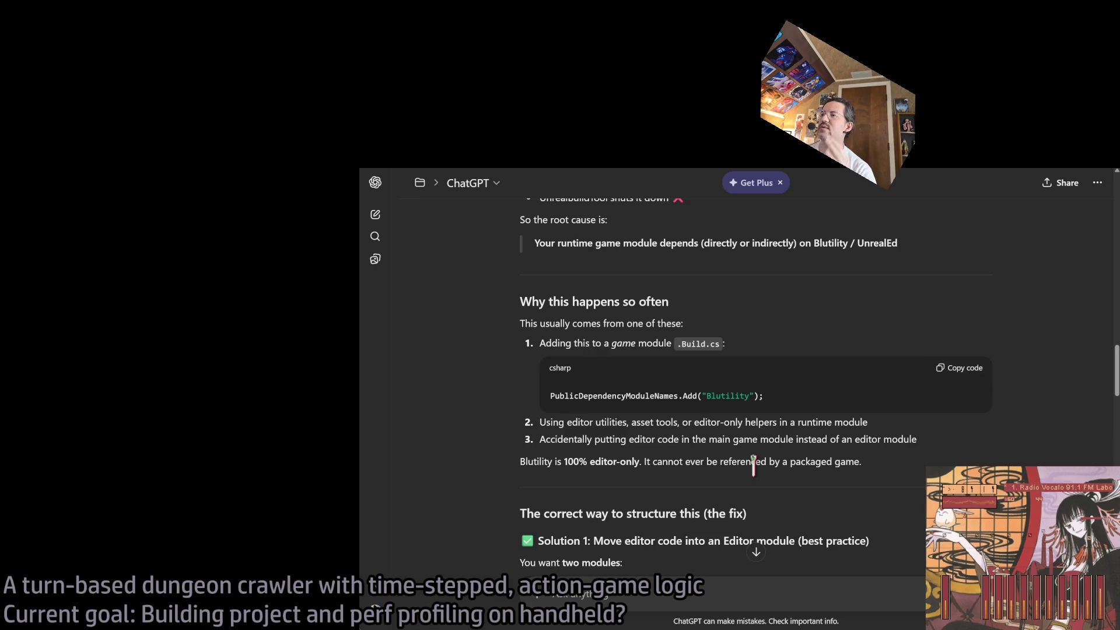
scroll(817, 400, "down", 3)
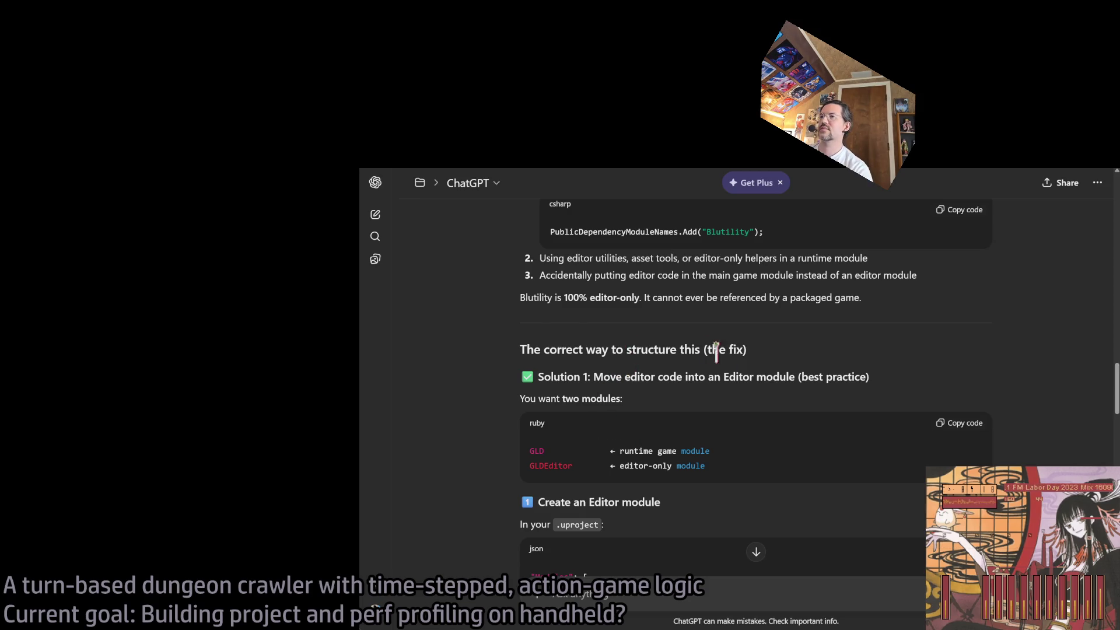
scroll(491, 406, "down", 2)
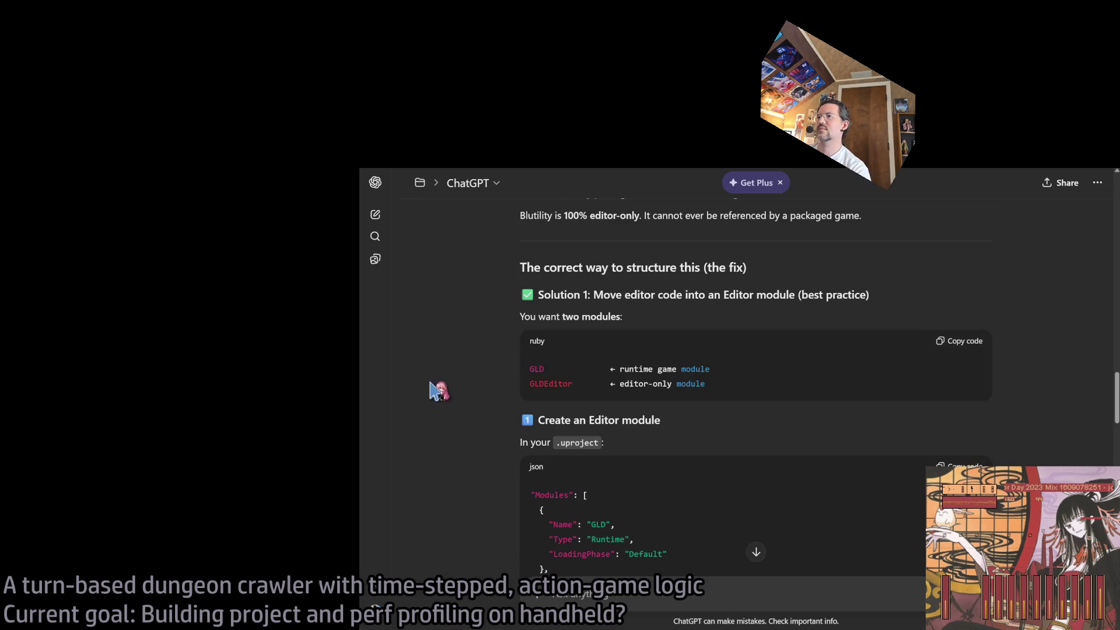
scroll(441, 379, "down", 3)
scroll(436, 362, "up", 1)
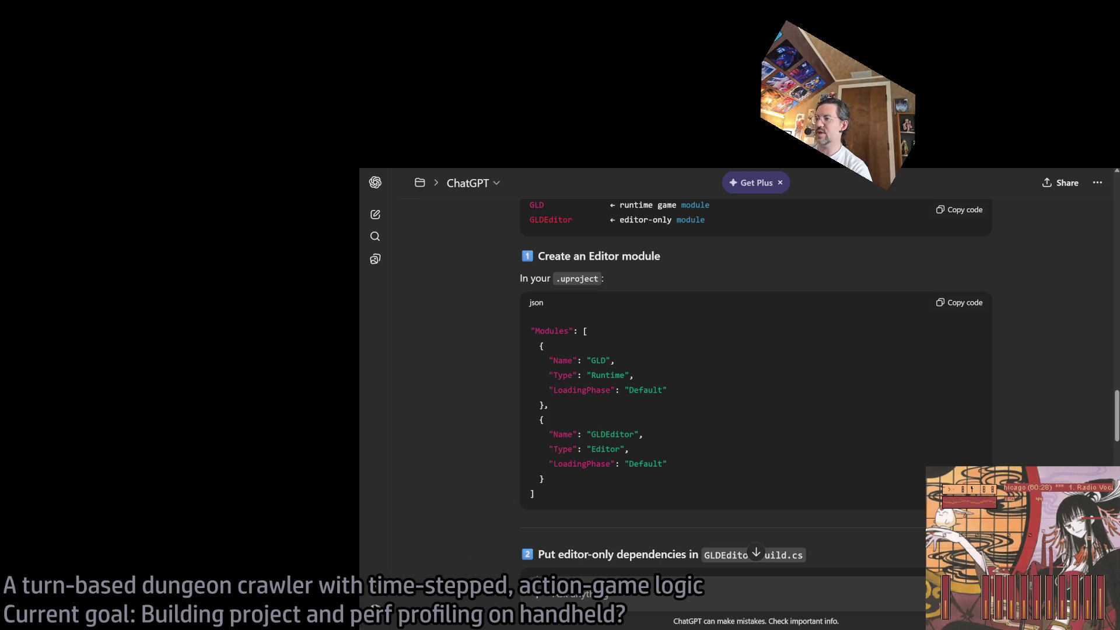
key("alt+Tab")
left_click(170, 28)
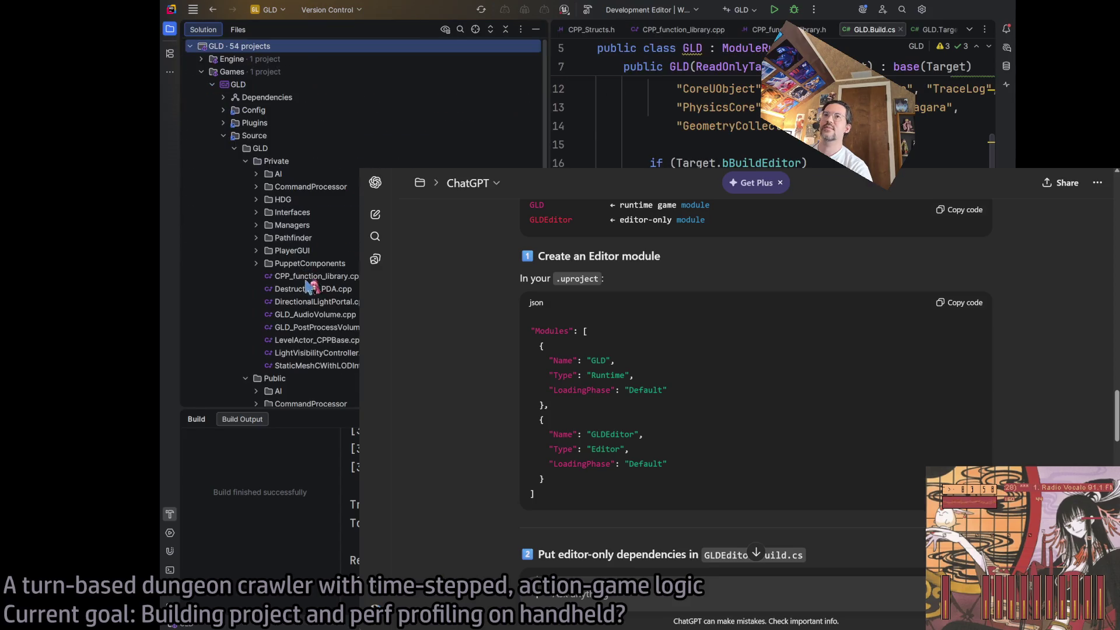
Open GLD.uproject, check its Modules list and line 13 warning, then minimize Rider
scroll(309, 306, "down", 8)
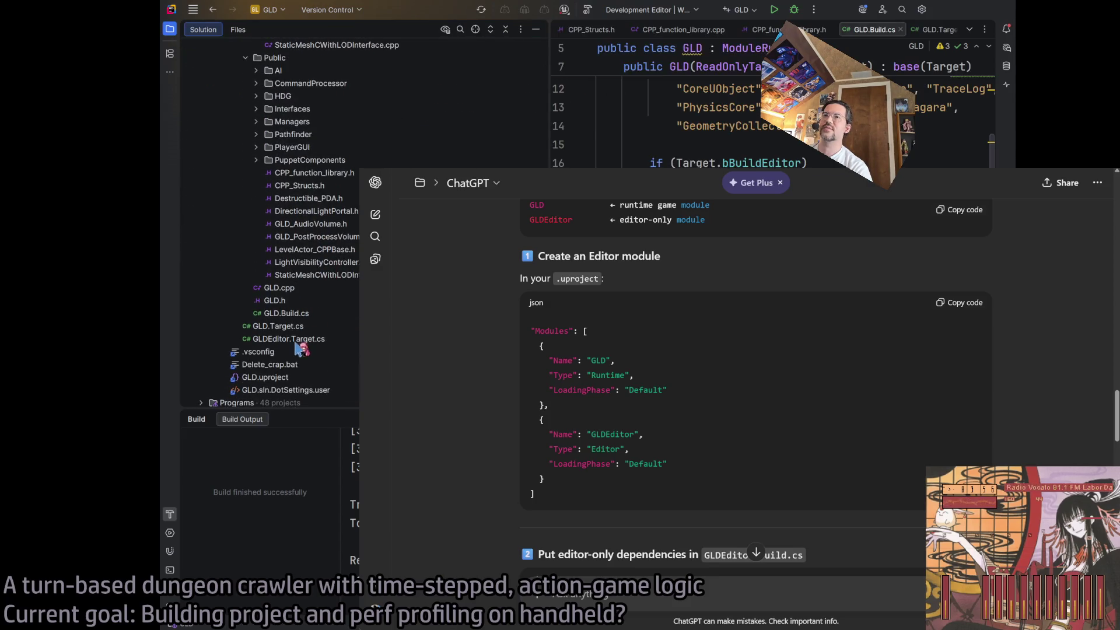
scroll(308, 345, "up", 5)
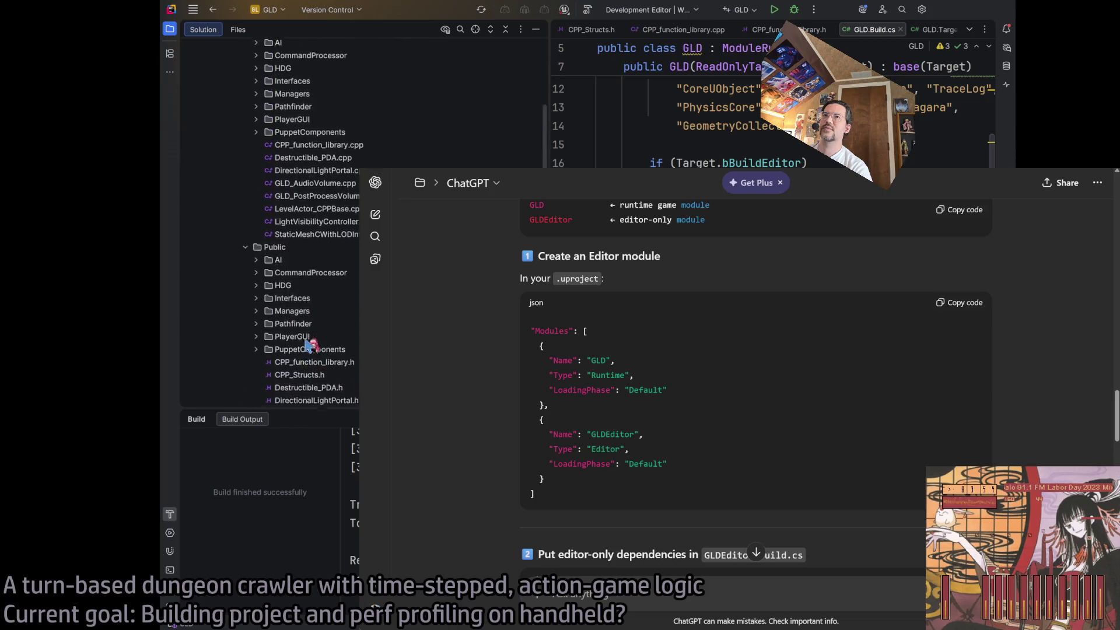
scroll(308, 342, "down", 4)
scroll(310, 318, "down", 3)
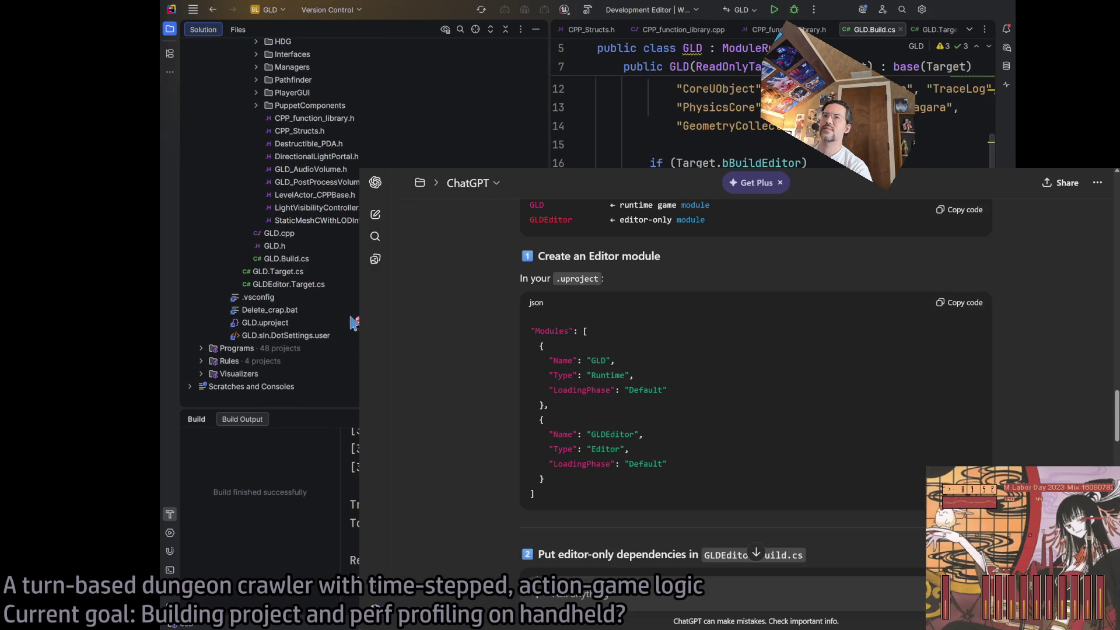
double_click(280, 322)
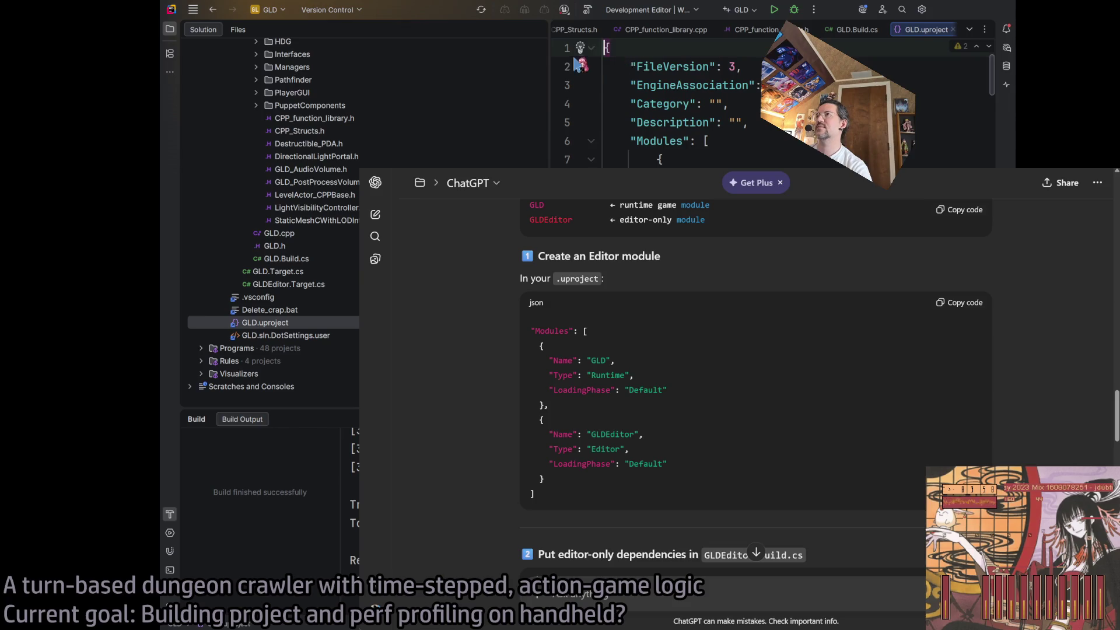
key("alt+1")
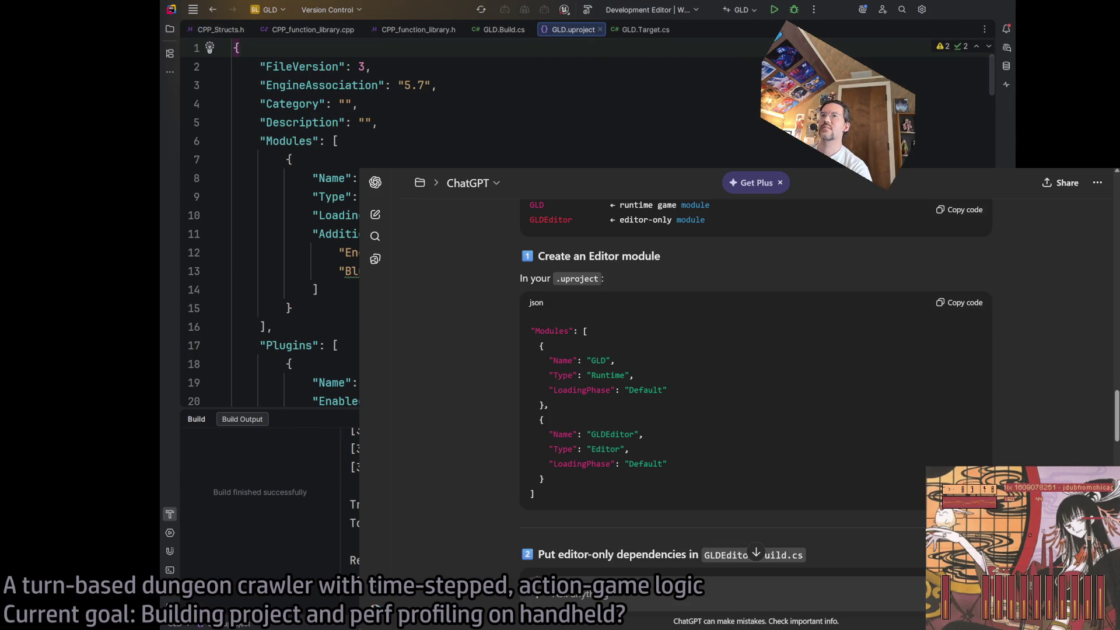
key("F2")
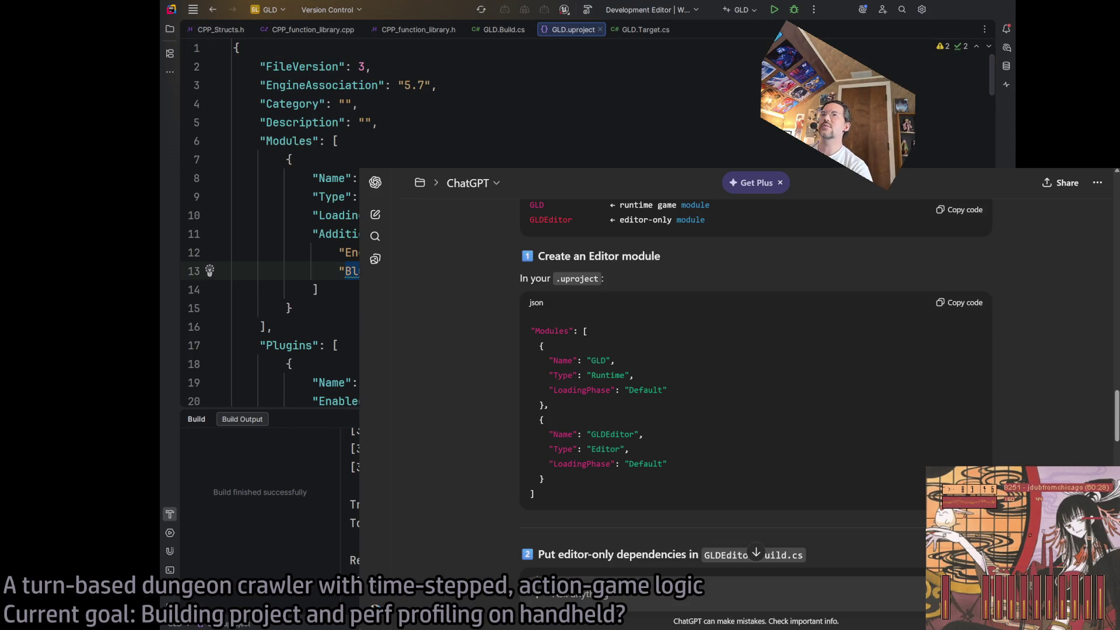
scroll(268, 222, "down", 3)
scroll(269, 222, "up", 3)
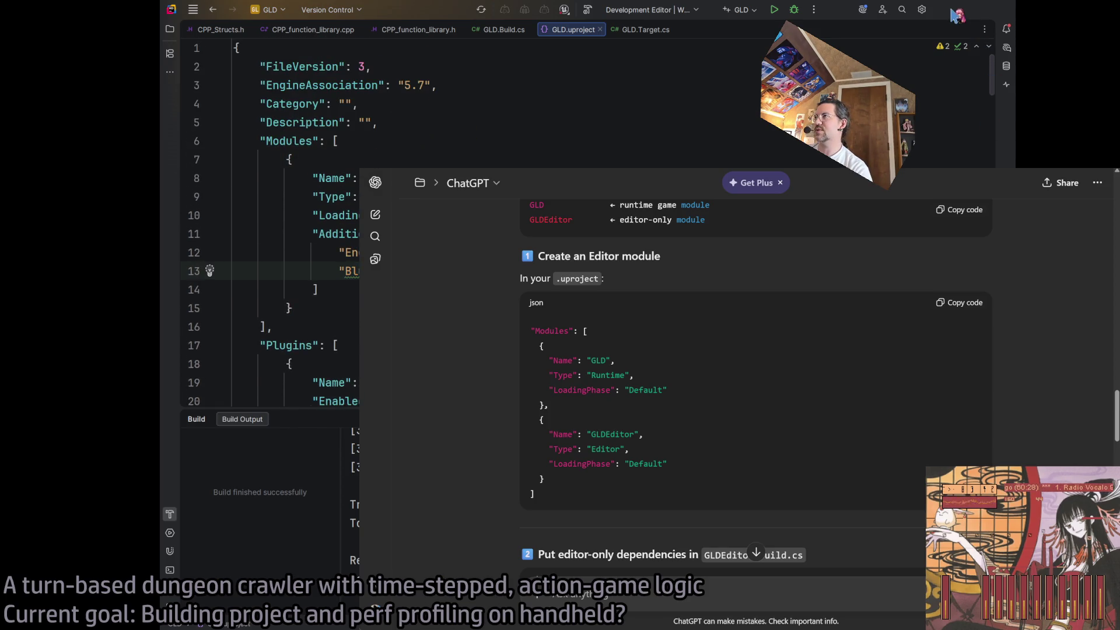
key("super+Down")
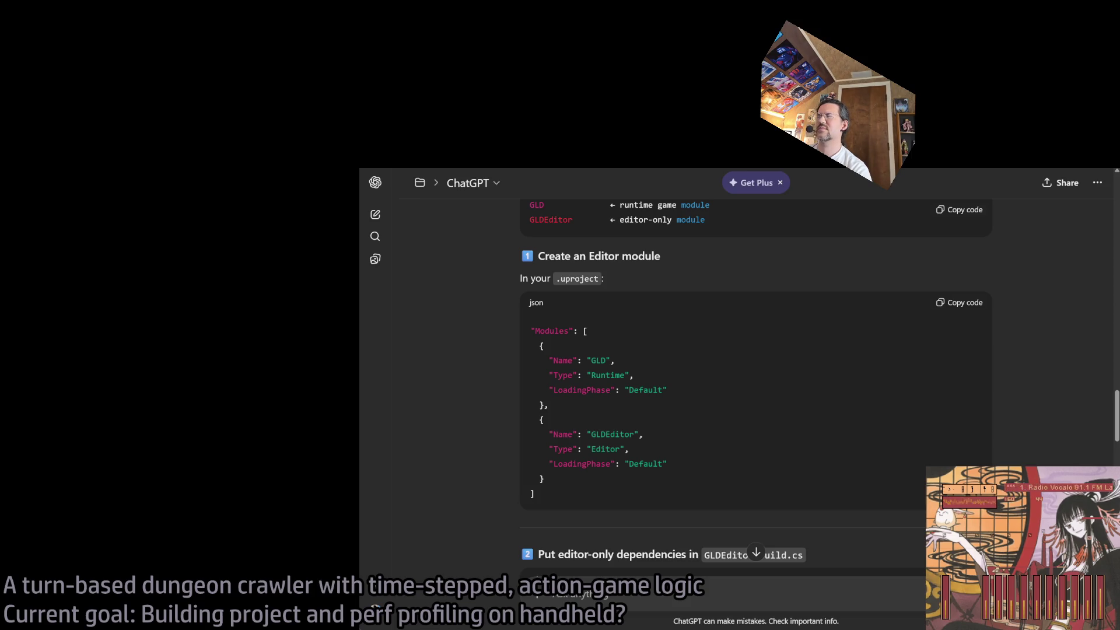
Select and copy the GLDEditor module block from ChatGPT's JSON answer, then return to Rider
scroll(756, 385, "down", 2)
scroll(756, 385, "down", 2)
scroll(756, 385, "down", 2)
scroll(757, 386, "up", 8)
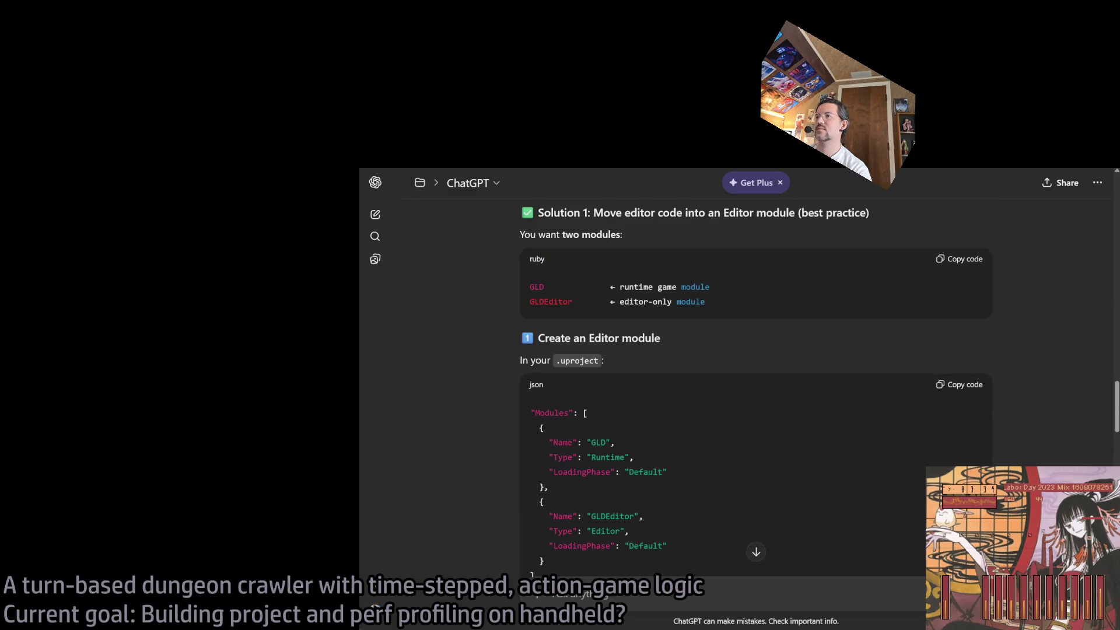
scroll(757, 385, "down", 2)
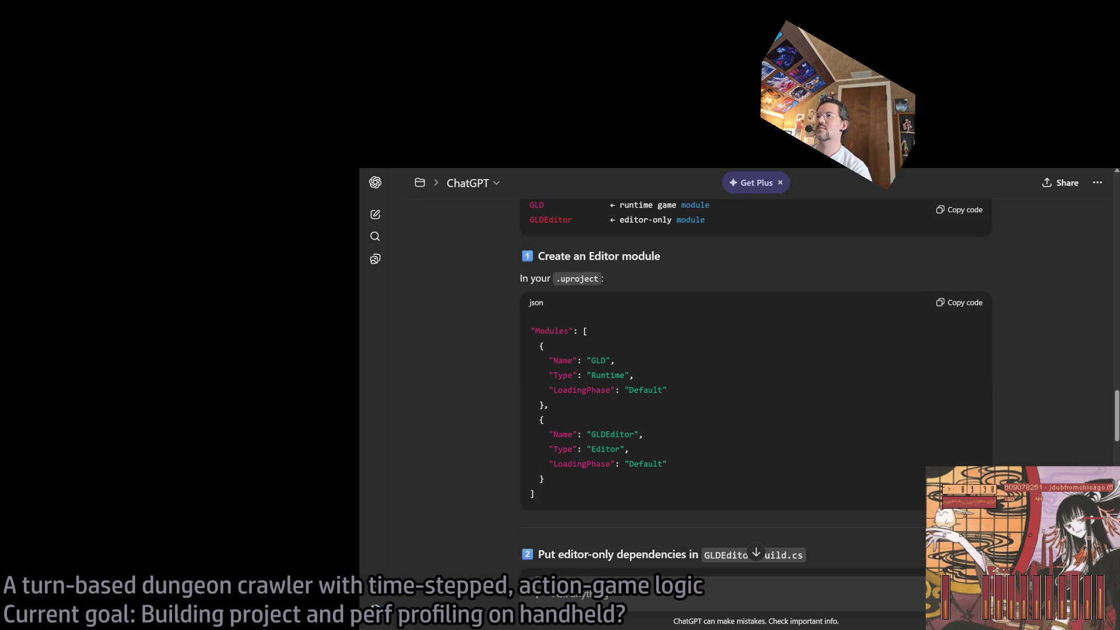
left_click_drag(553, 449, 657, 461)
left_click(657, 461)
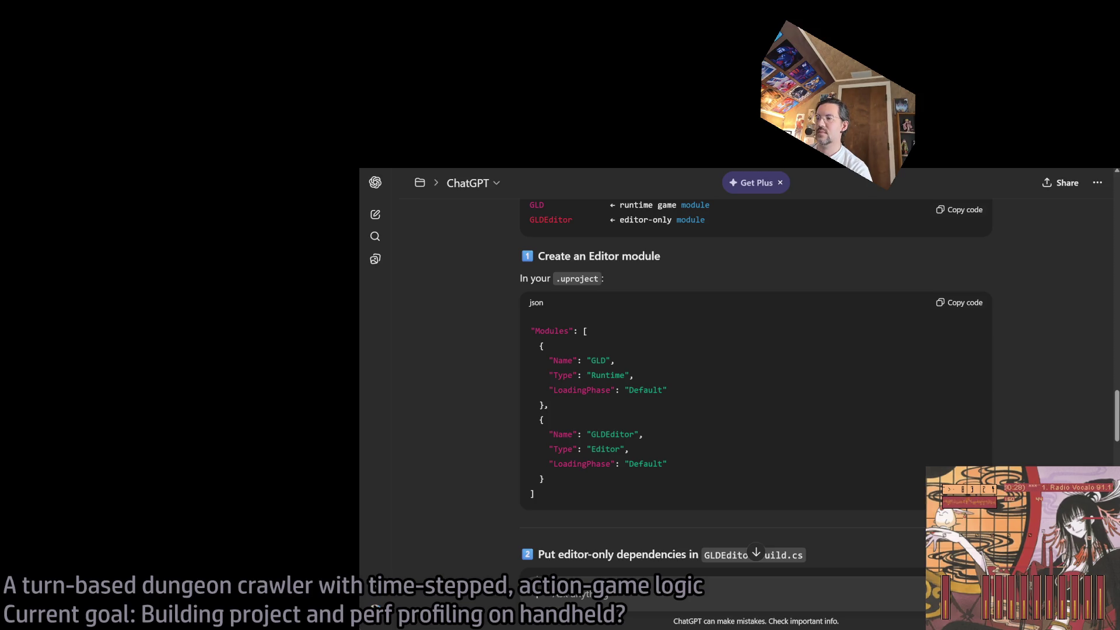
left_click_drag(604, 480, 496, 430)
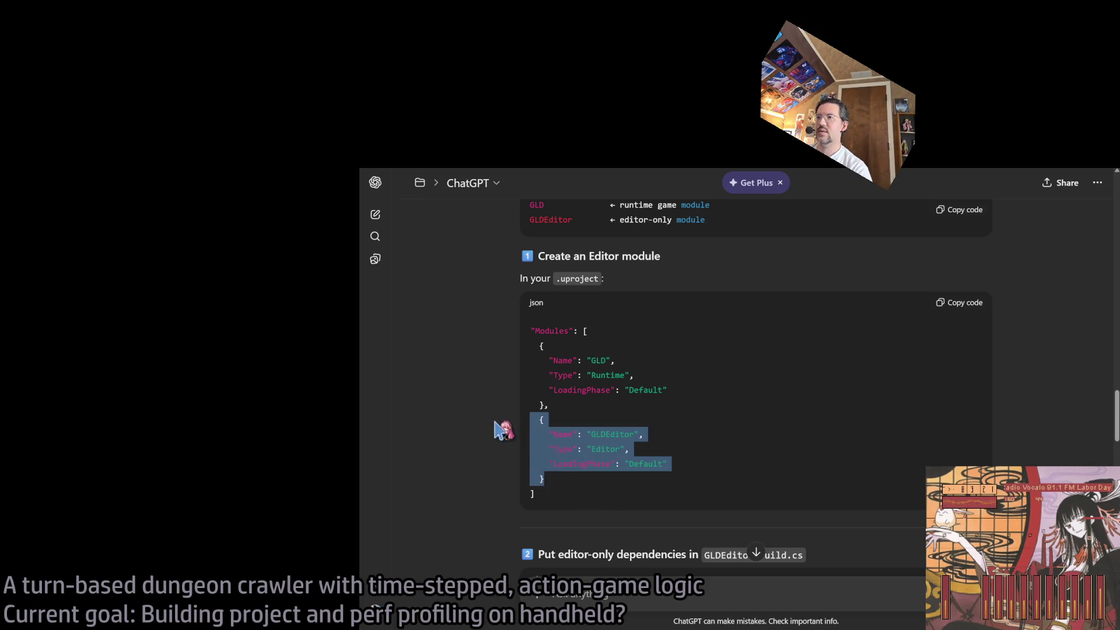
left_click(543, 417)
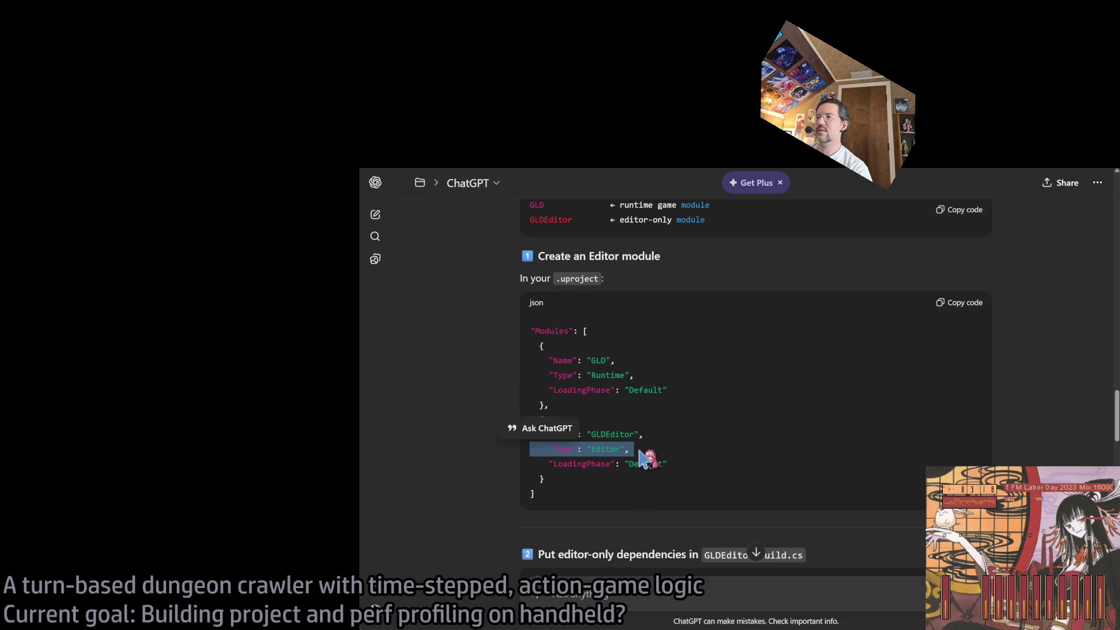
left_click_drag(663, 446, 633, 461)
key("alt+Tab")
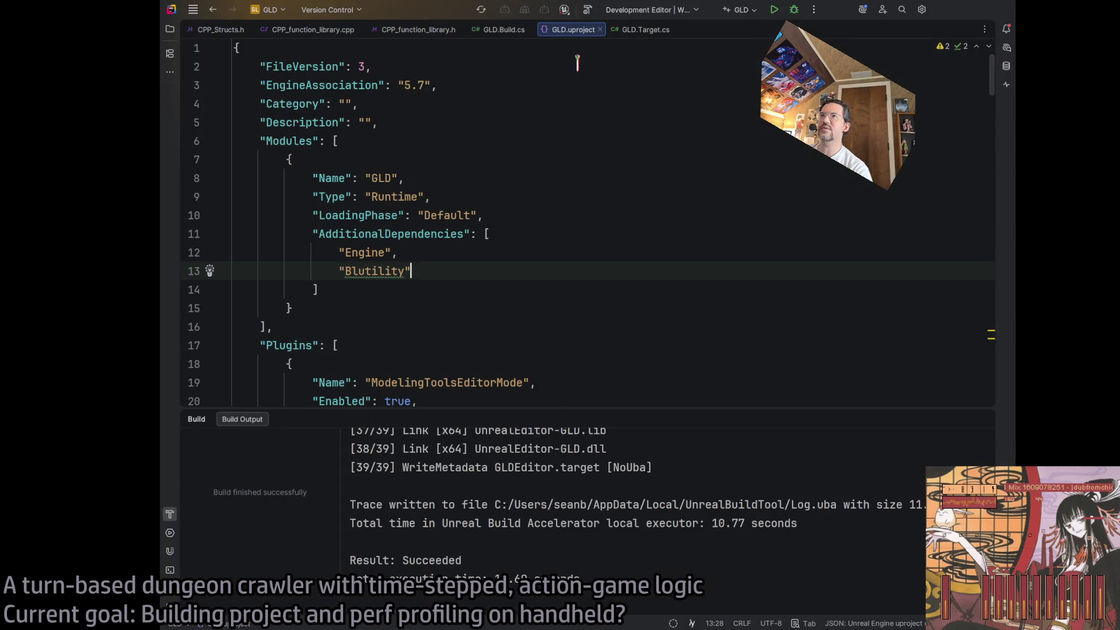
Collapse the Build output and inspect the GLD module's Runtime type and Engine/Blutility dependencies
left_click(983, 419)
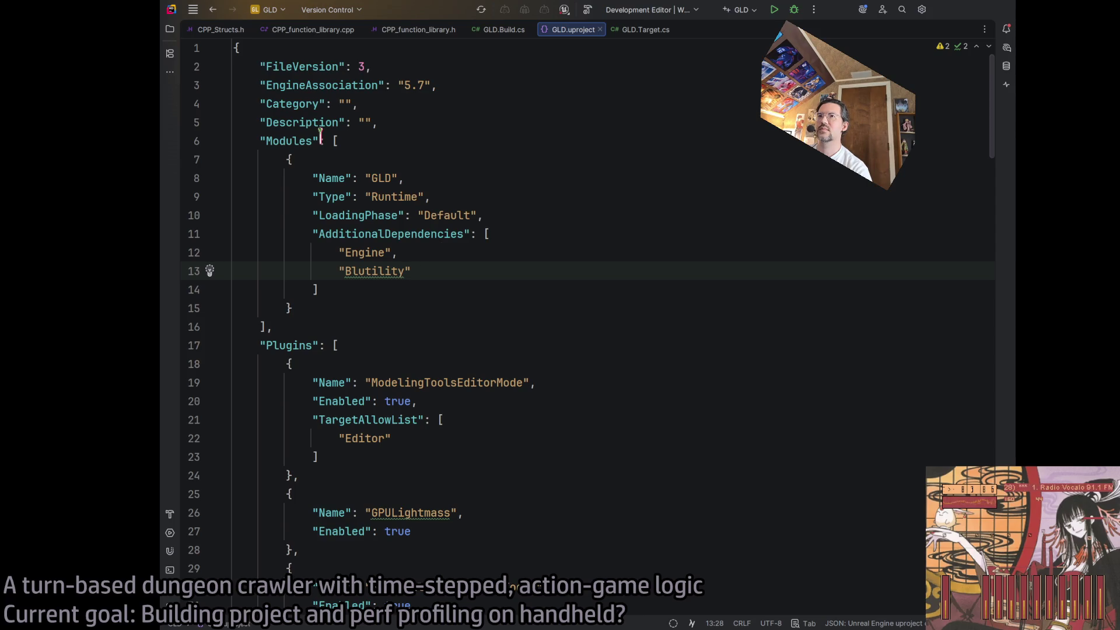
double_click(394, 196)
left_click(407, 270)
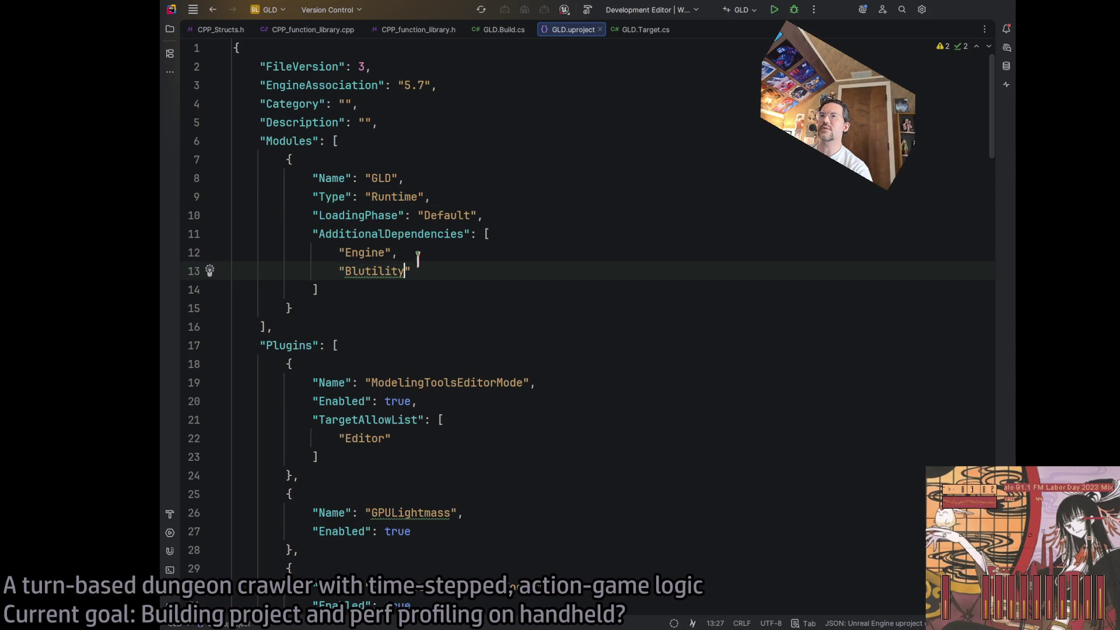
double_click(386, 195)
scroll(395, 333, "down", 5)
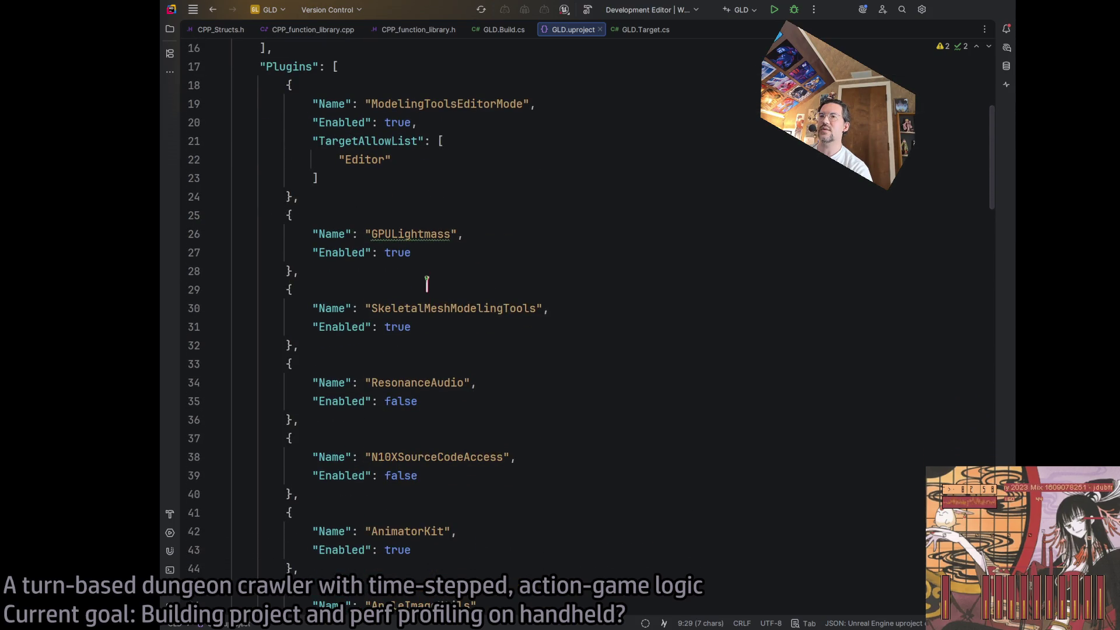
scroll(992, 215, "down", 11)
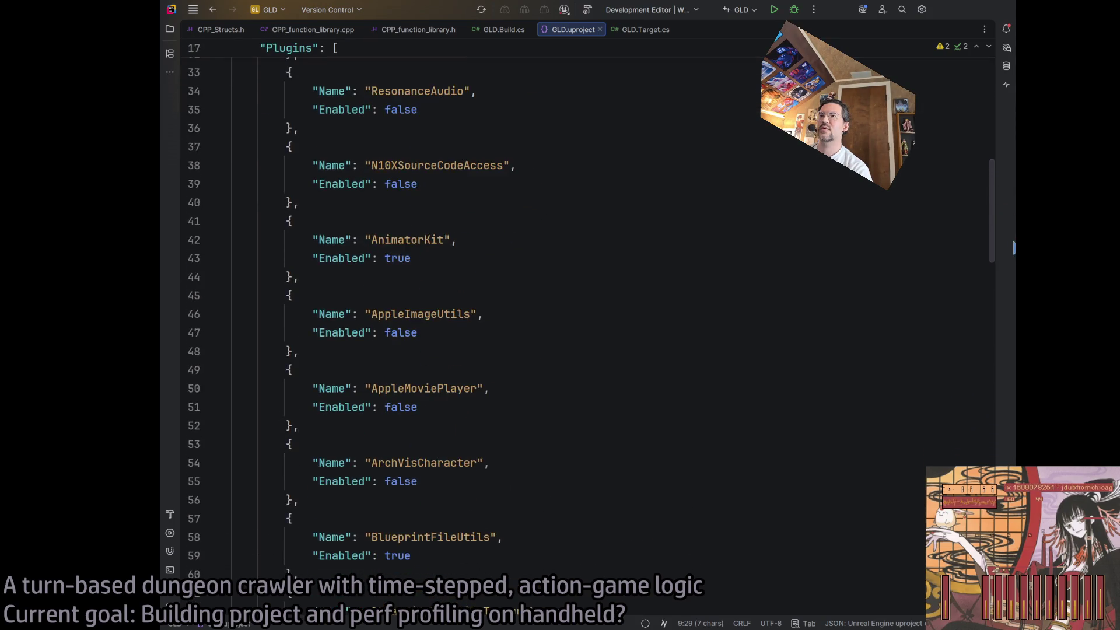
Scroll through the Plugins list, then put the caret back on the Blutility line
left_click_drag(1013, 305, 1014, 602)
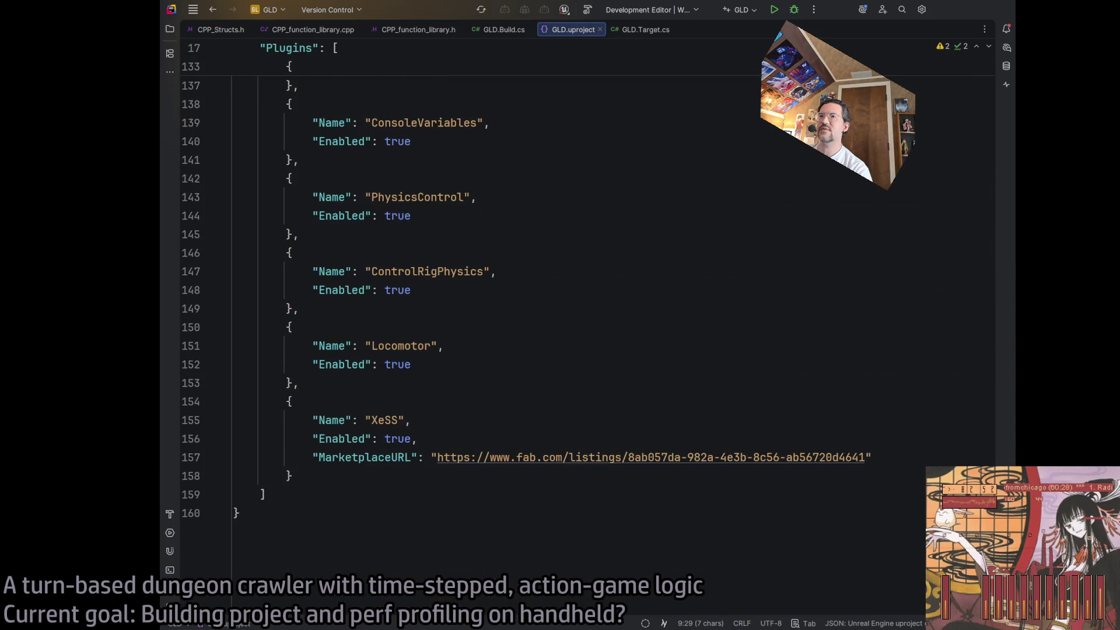
scroll(583, 315, "up", 5)
scroll(584, 315, "up", 1)
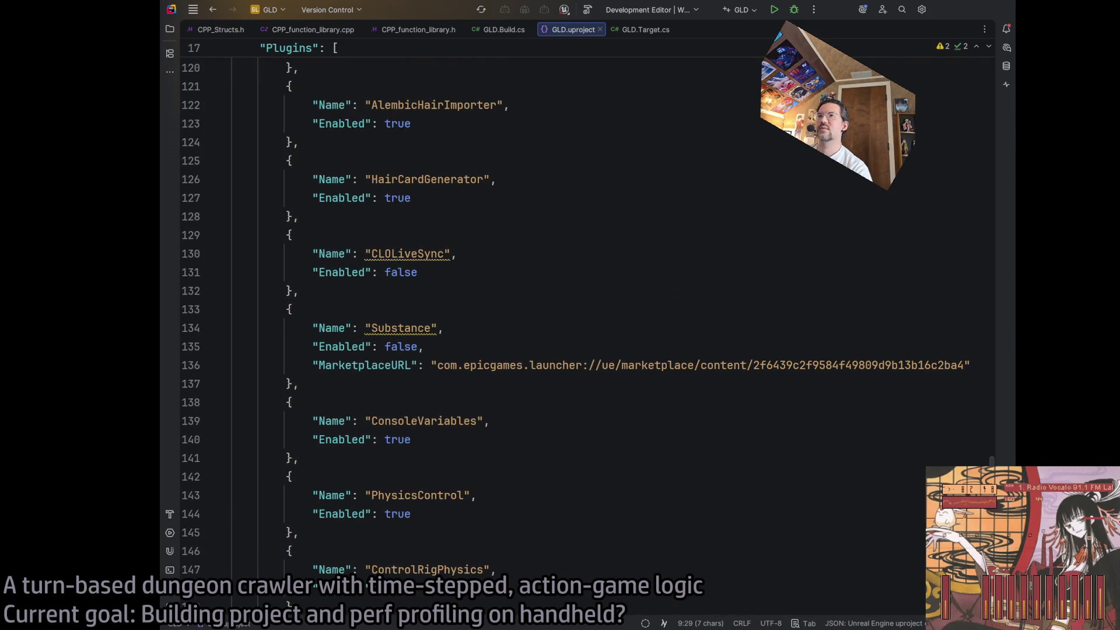
scroll(583, 315, "down", 5)
left_click_drag(1000, 584, 995, 140)
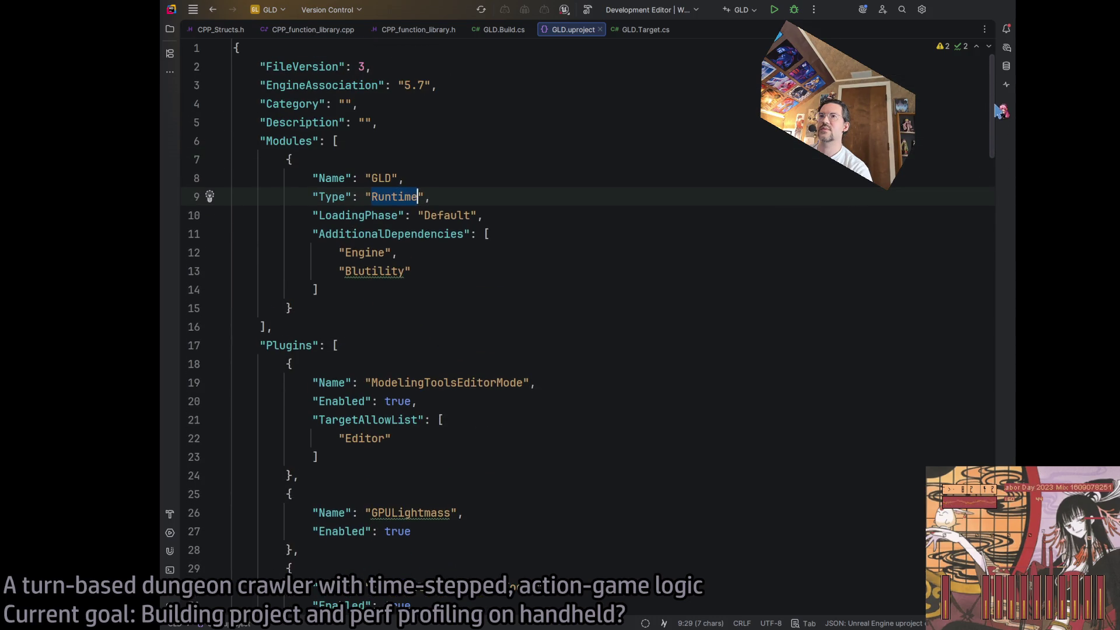
mouse_move(266, 346)
left_mouse_down()
mouse_move(315, 456)
mouse_move(292, 568)
left_mouse_up()
left_click(619, 288)
key("Up")
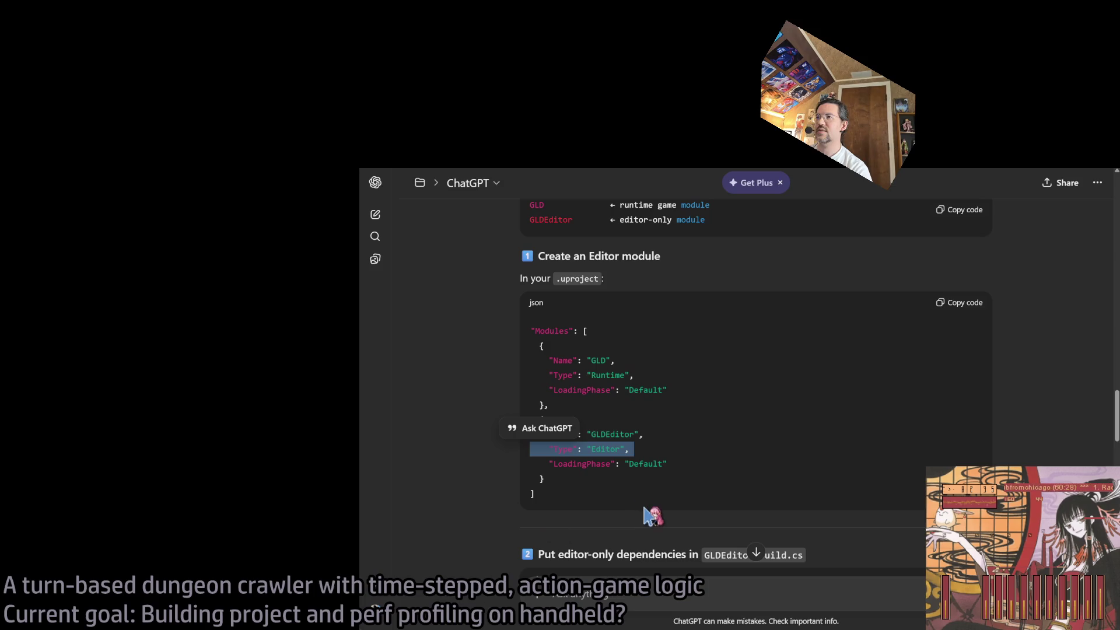
Copy ChatGPT's full Modules JSON with the GLD and GLDEditor entries and return to Rider
left_click(641, 451)
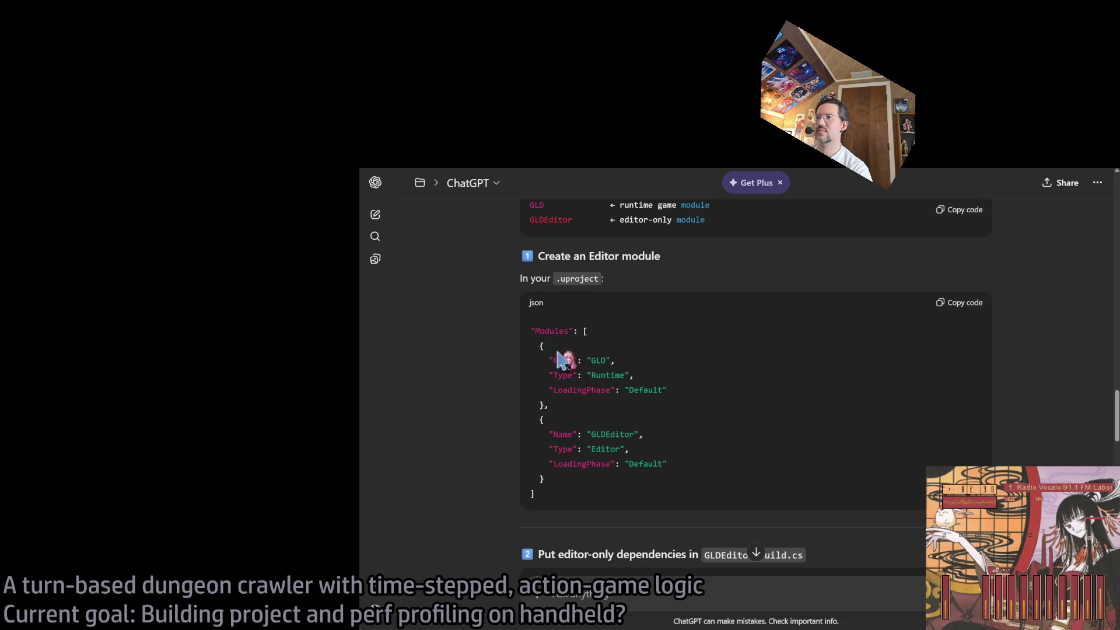
mouse_move(536, 343)
left_mouse_down()
mouse_move(589, 493)
mouse_move(579, 486)
left_mouse_up()
key("ctrl+c")
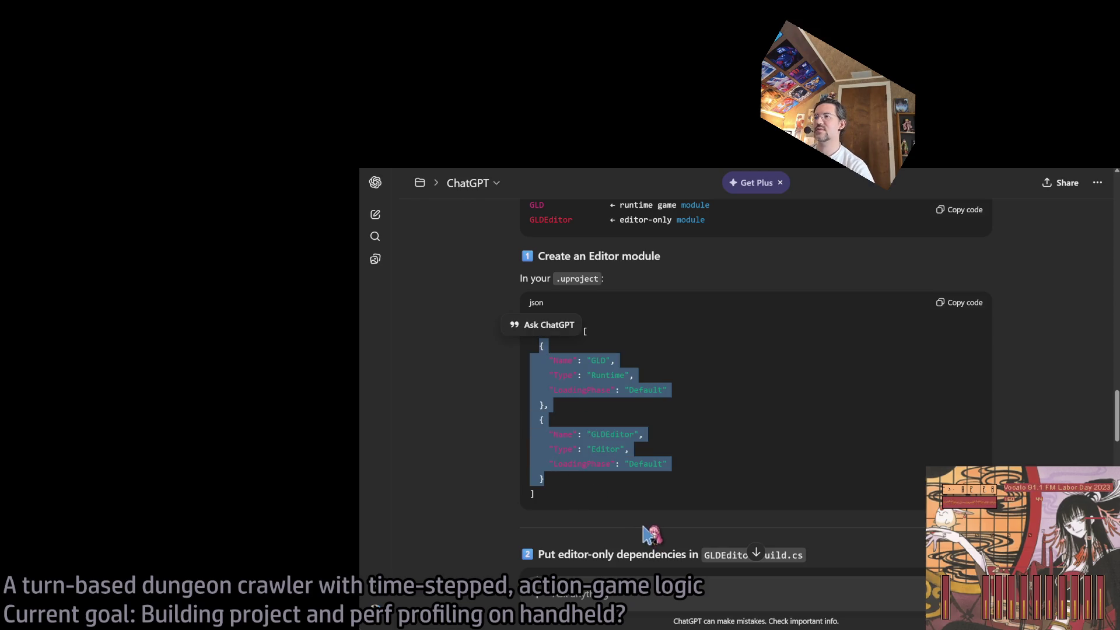
key("alt+Tab")
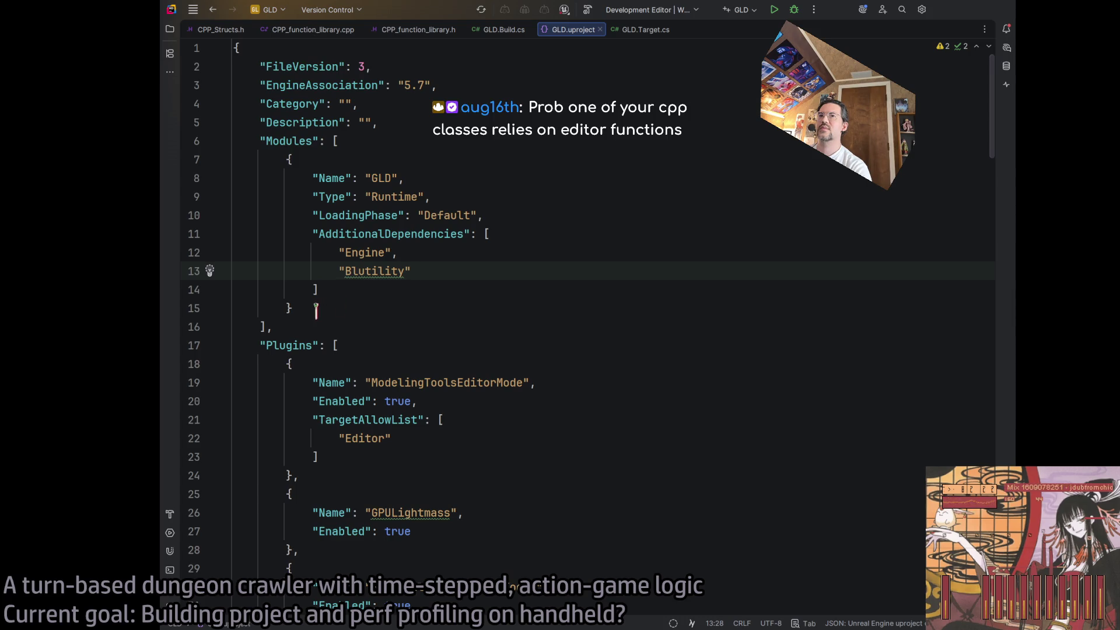
Paste the suggested modules over the GLD module, compare via undo/redo, and revert to the original
key("ctrl+w")
key("ctrl+w")
key("ctrl+w")
key("ctrl+v")
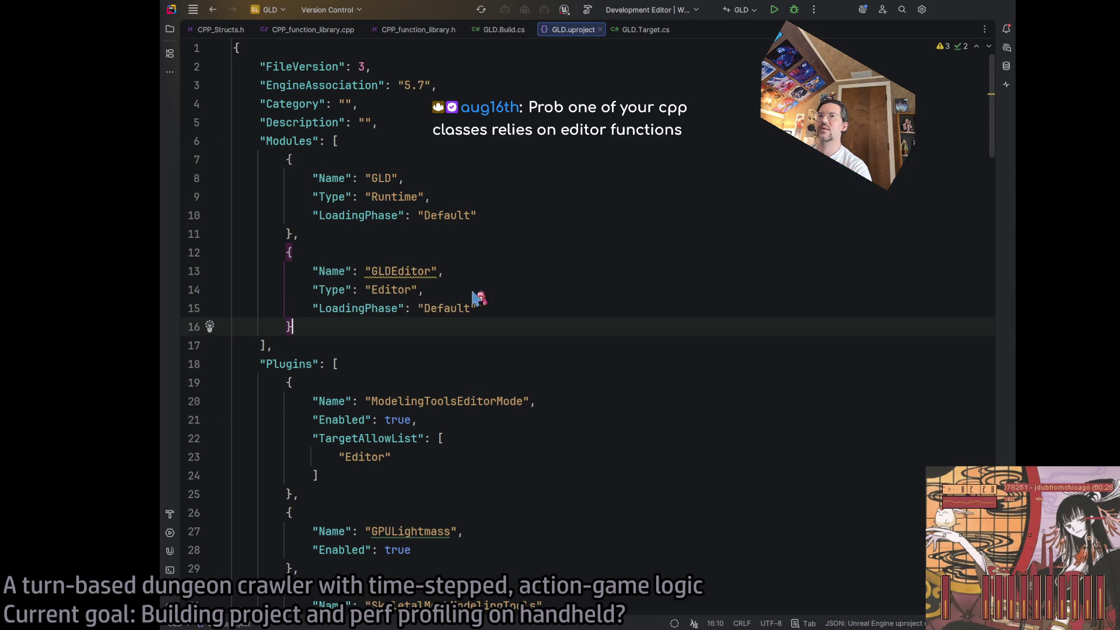
key("ctrl+z")
key("ctrl+shift+z")
key("ctrl+z")
key("ctrl+shift+z")
key("ctrl+z")
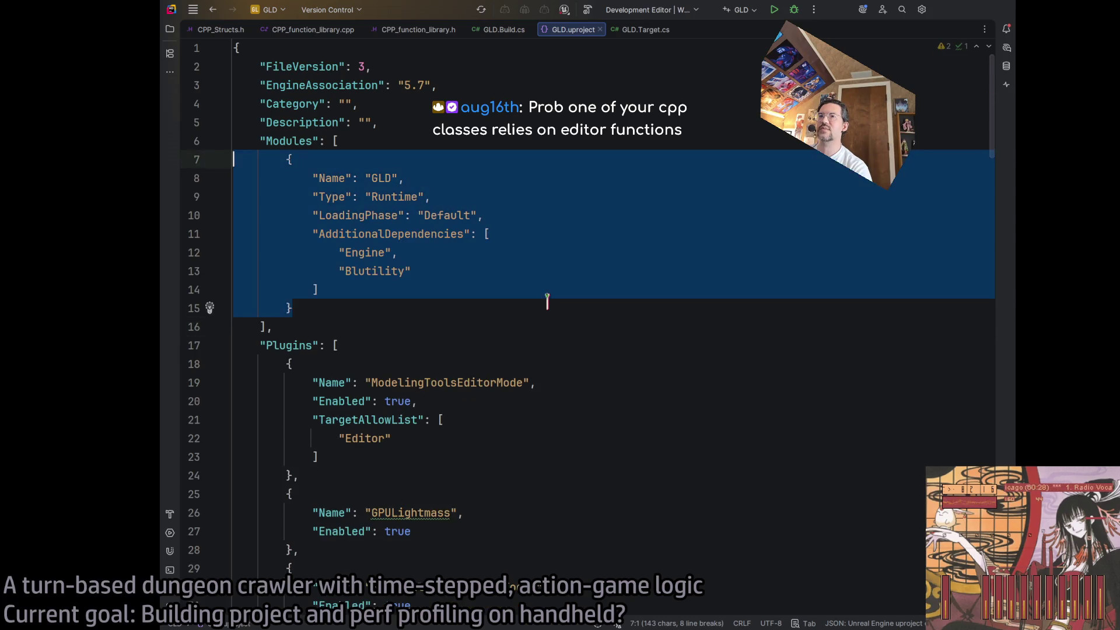
key("ctrl+shift+z")
key("ctrl+z")
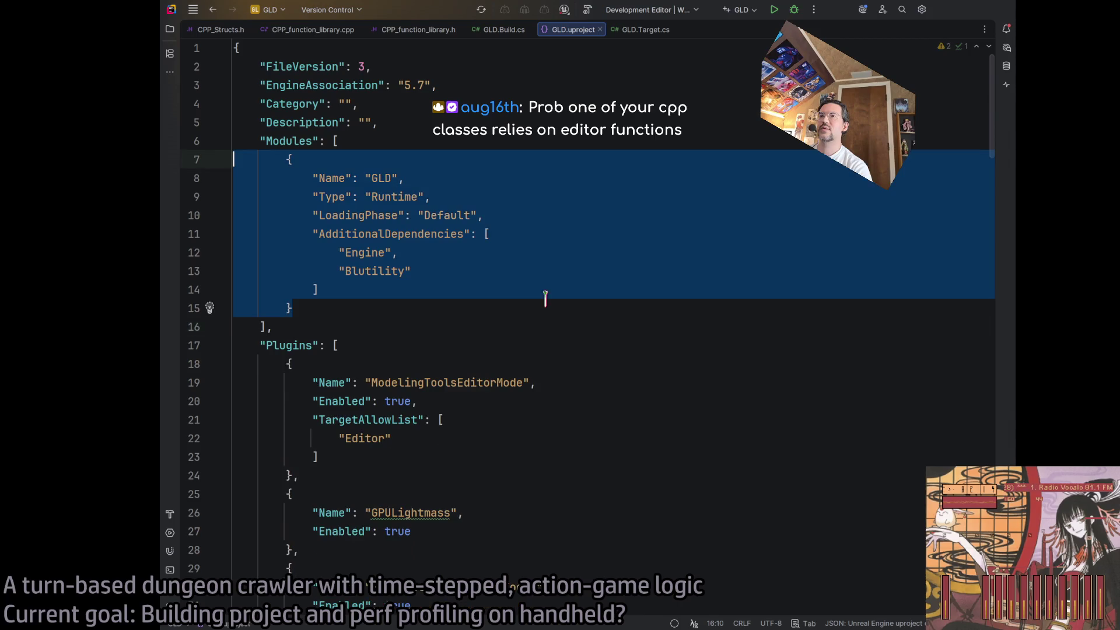
key("ctrl+shift+z")
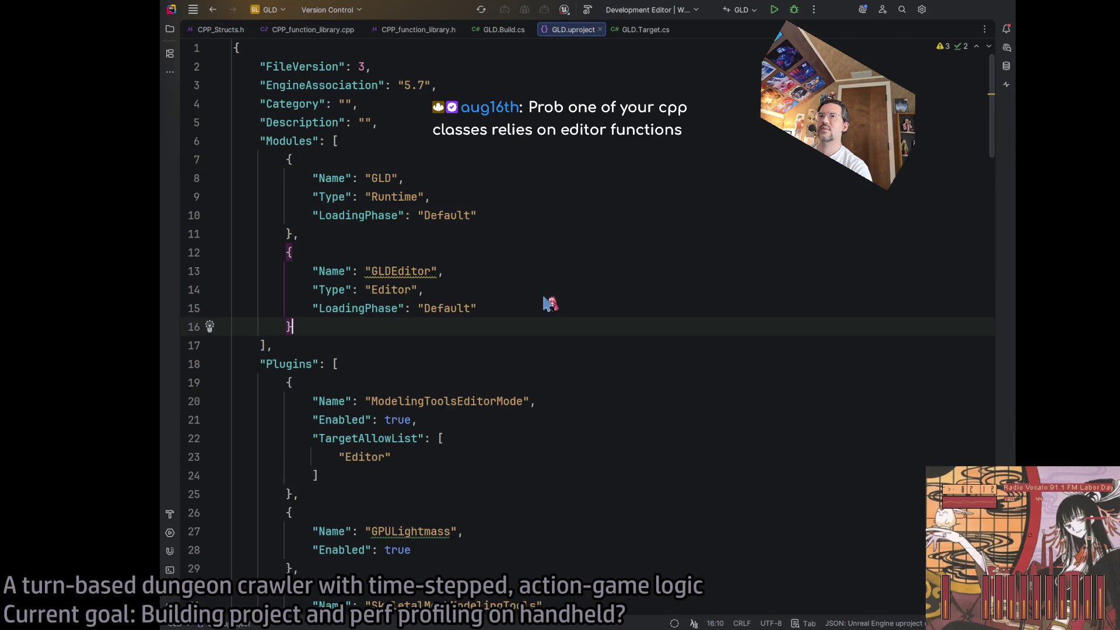
key("ctrl+z")
key("ctrl+shift+z")
key("ctrl+z")
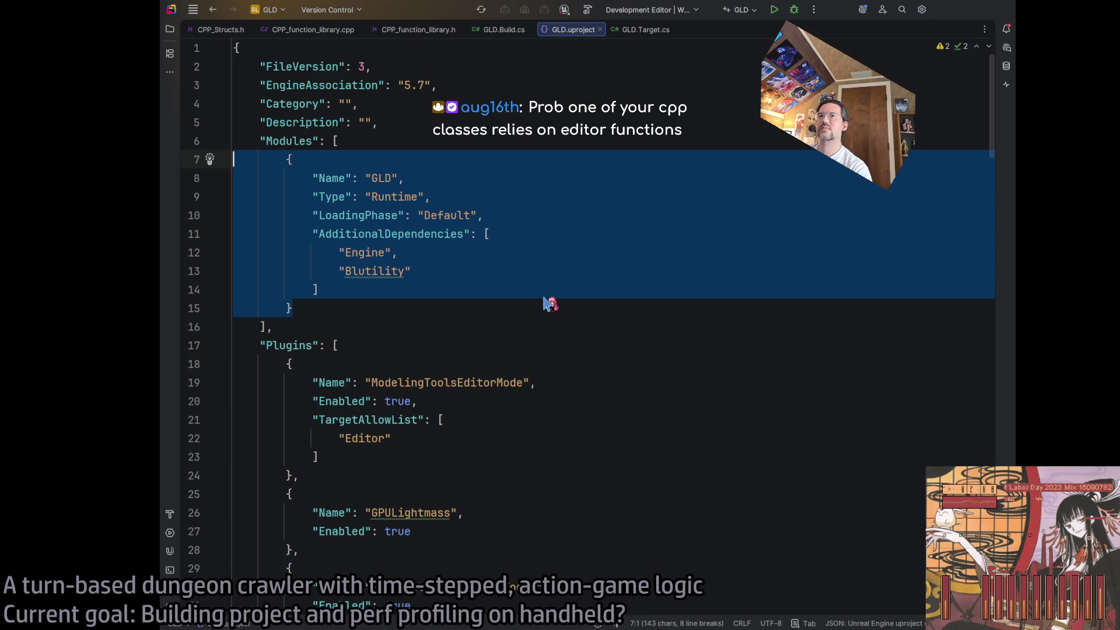
key("ctrl+shift+z")
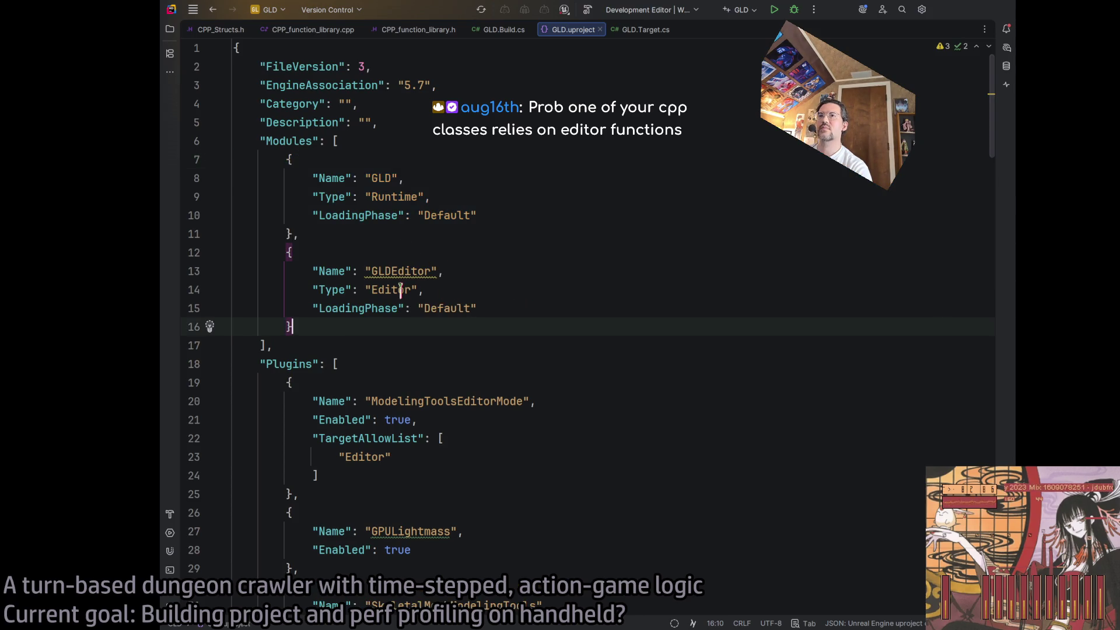
key("ctrl+z")
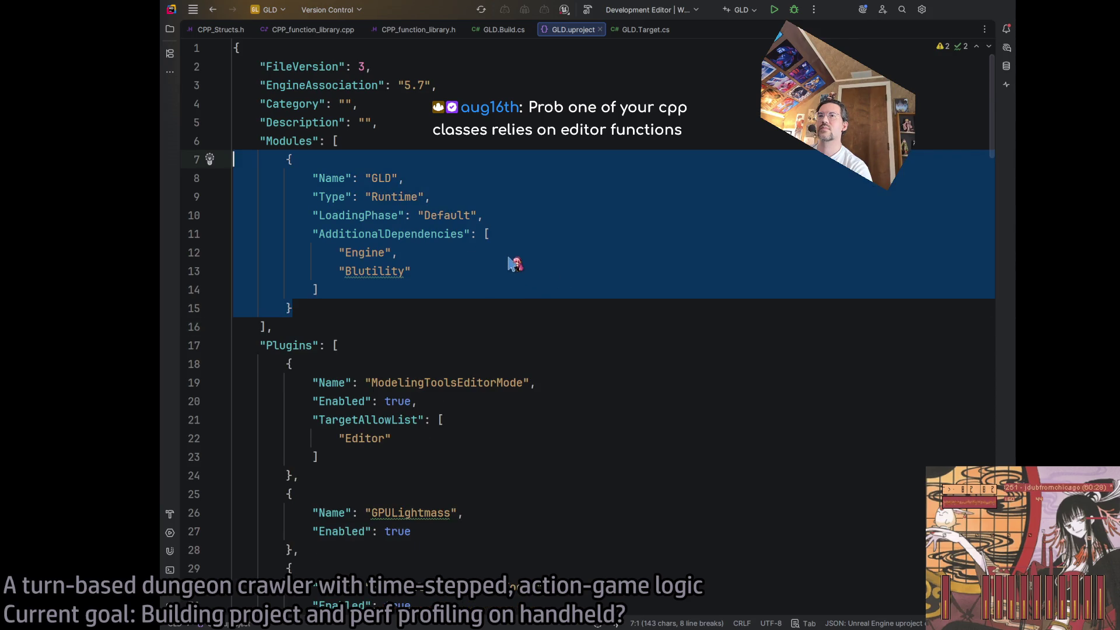
key("ctrl+shift+z")
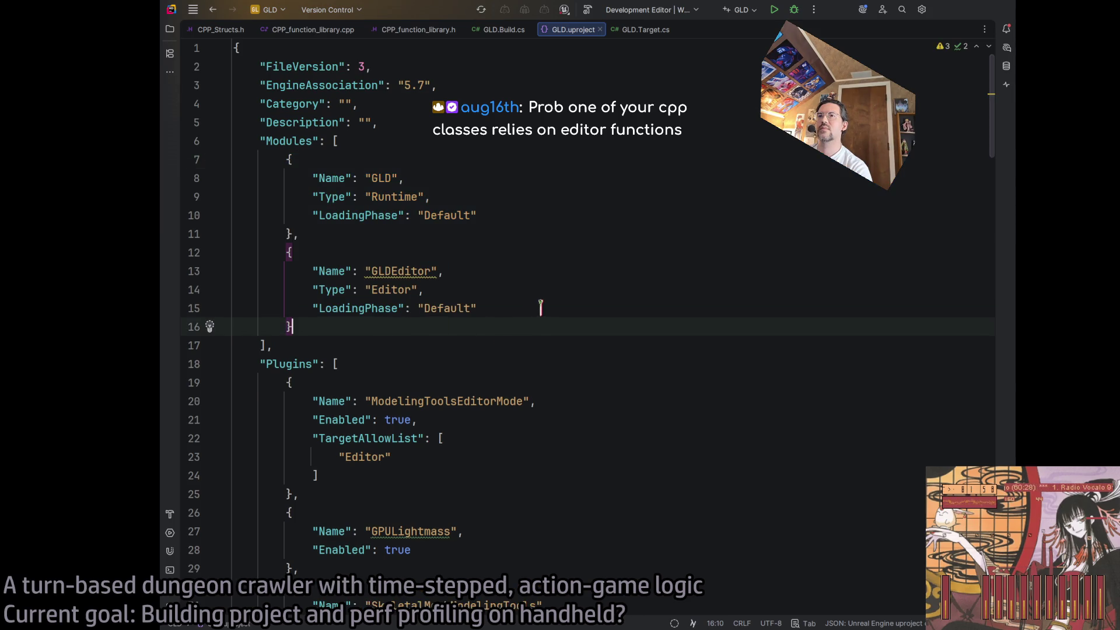
key("ctrl+z")
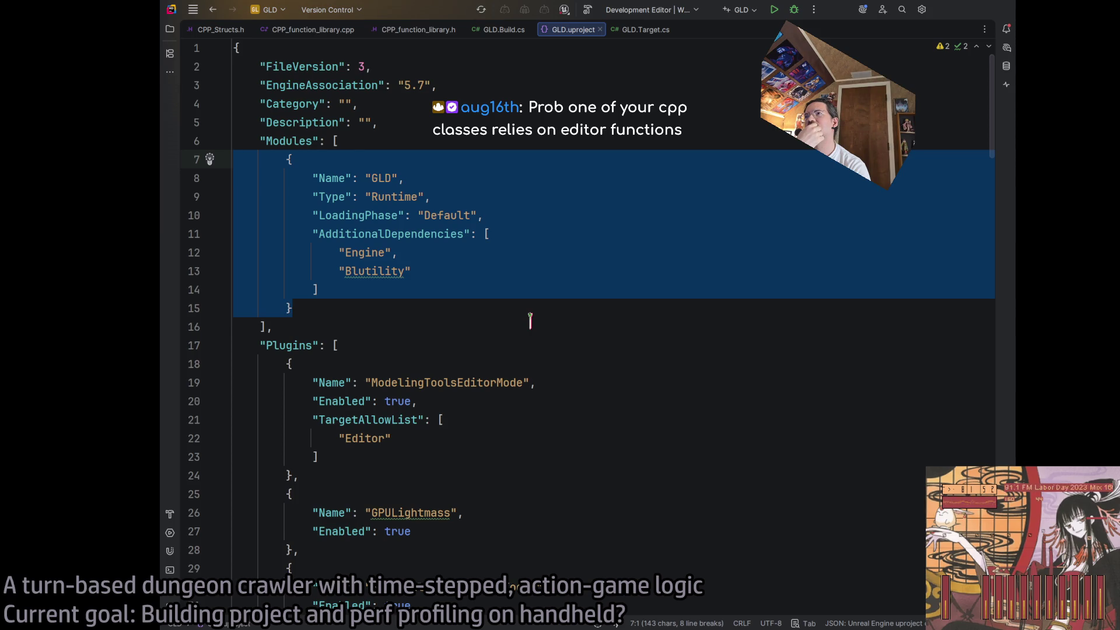
key("ctrl+shift+z")
key("ctrl+z")
key("ctrl+shift+z")
key("ctrl+z")
key("ctrl+shift+z")
key("ctrl+z")
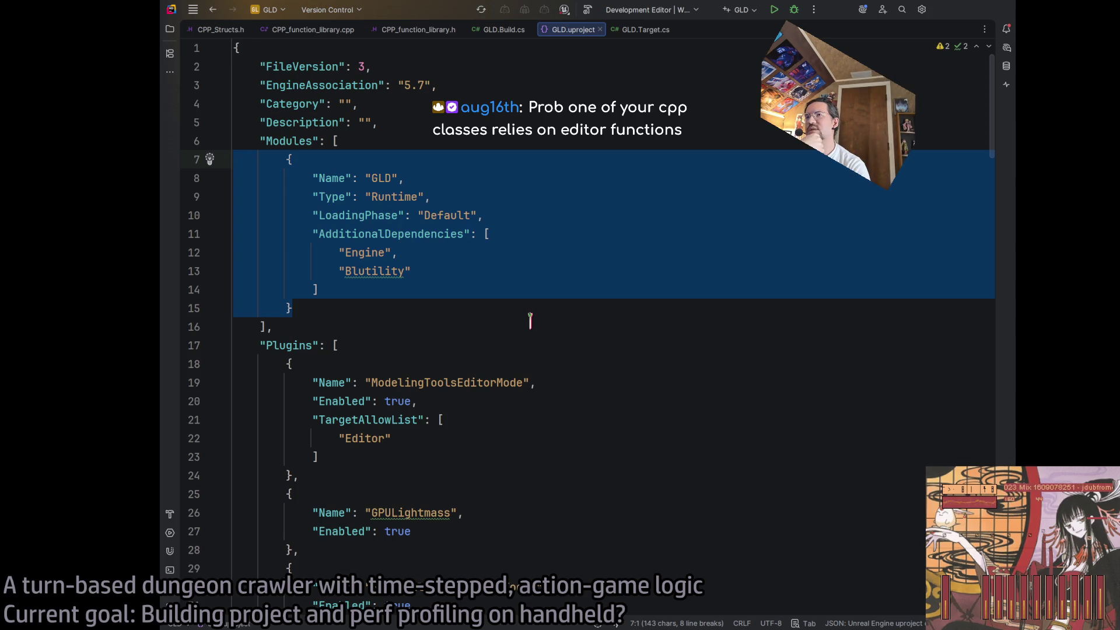
key("ctrl+shift+z")
key("ctrl+z")
key("ctrl+shift+z")
key("ctrl+z")
Insert the GLD and GLDEditor modules below, copy dependencies into both, and delete the old GLD entry
left_click(490, 306)
type(",")
key("Return")
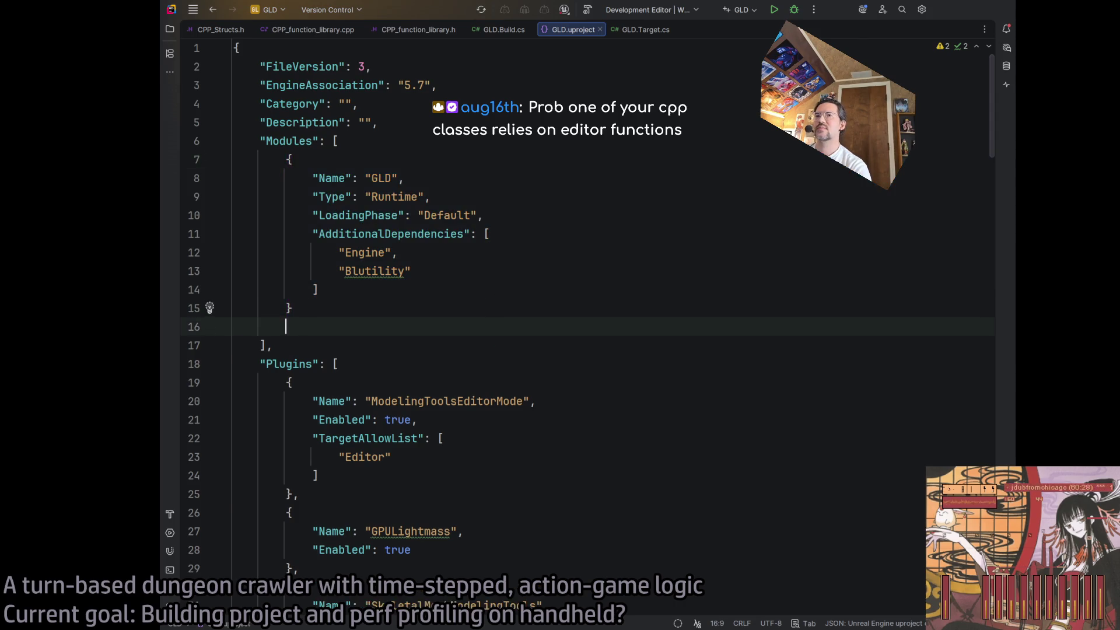
key("ctrl+v")
left_click(401, 303)
key("BackSpace")
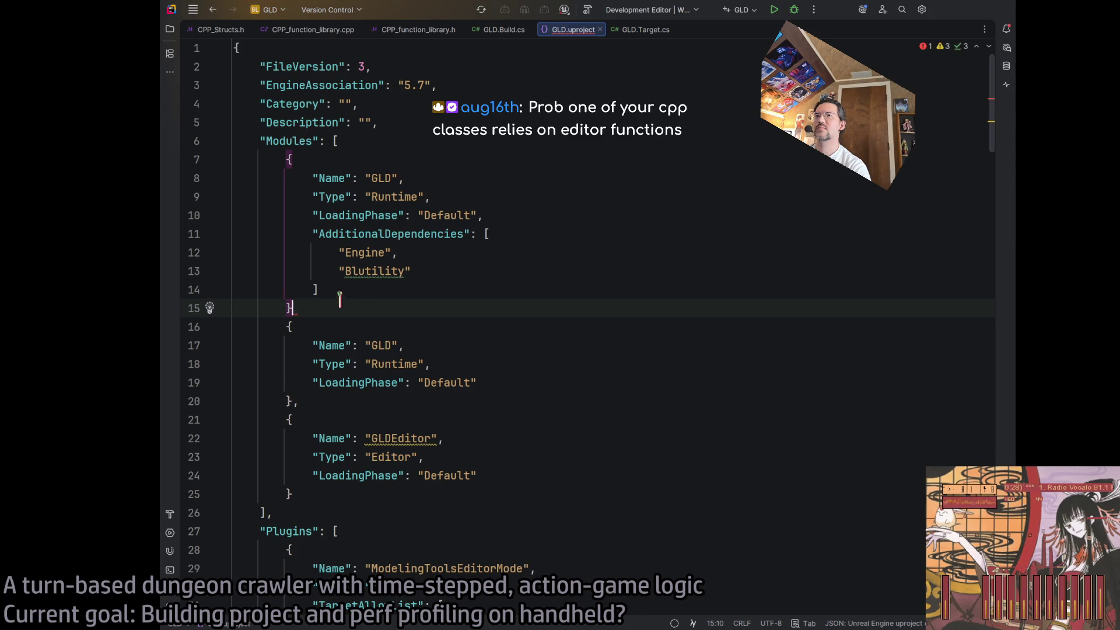
left_click_drag(315, 239, 486, 217)
left_click(560, 390)
key("ctrl+v")
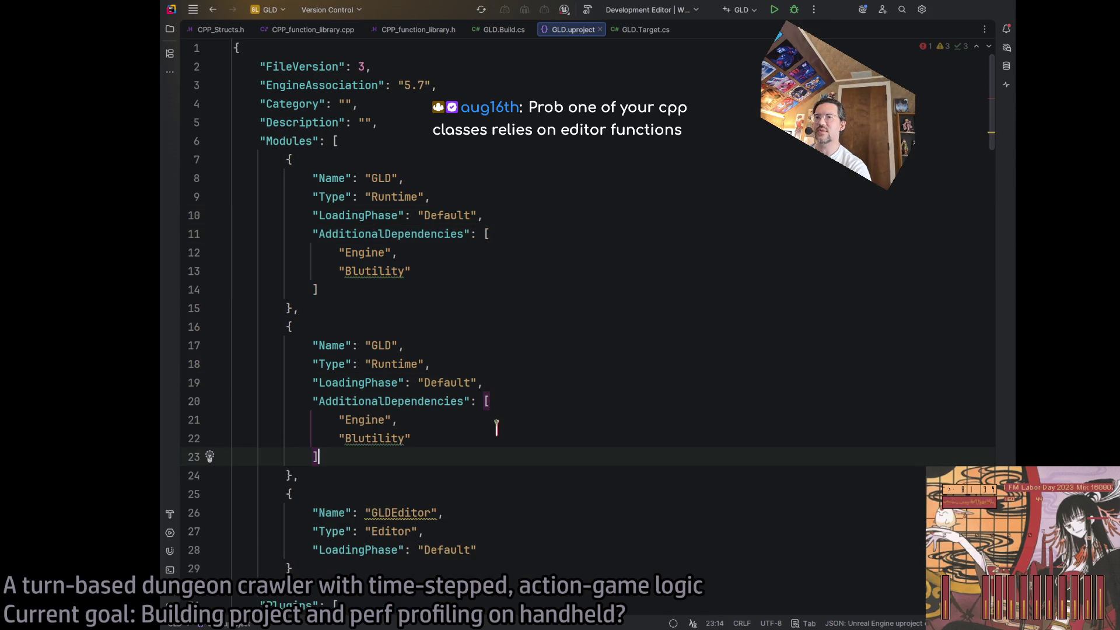
left_click(499, 553)
key("ctrl+v")
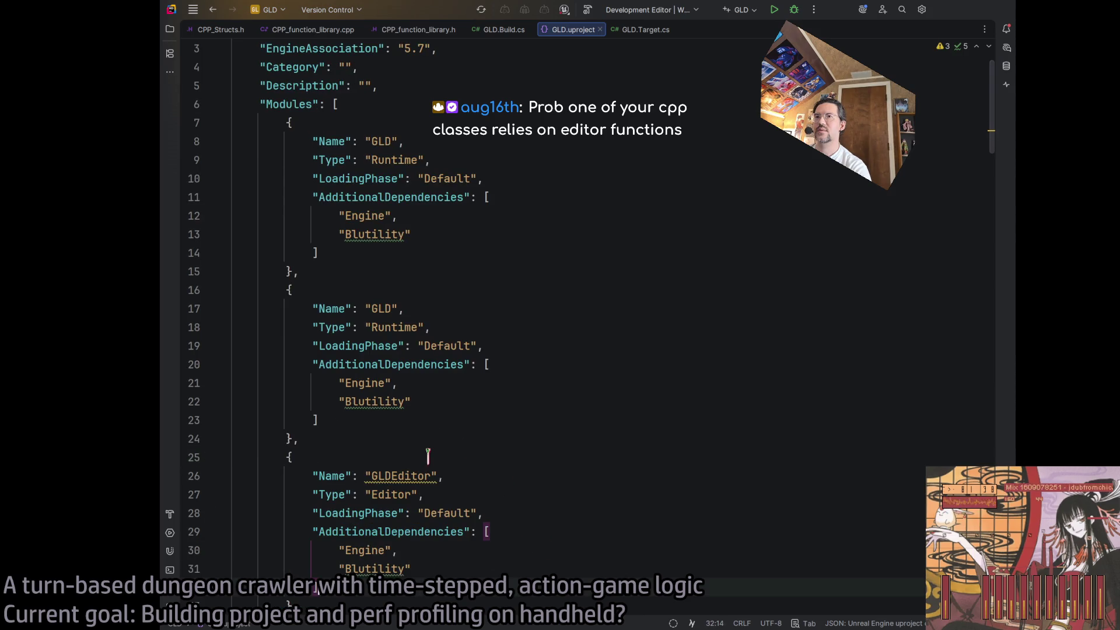
scroll(407, 427, "up", 2)
mouse_move(298, 308)
left_mouse_down()
mouse_move(235, 158)
mouse_move(170, 163)
left_mouse_up()
key("BackSpace")
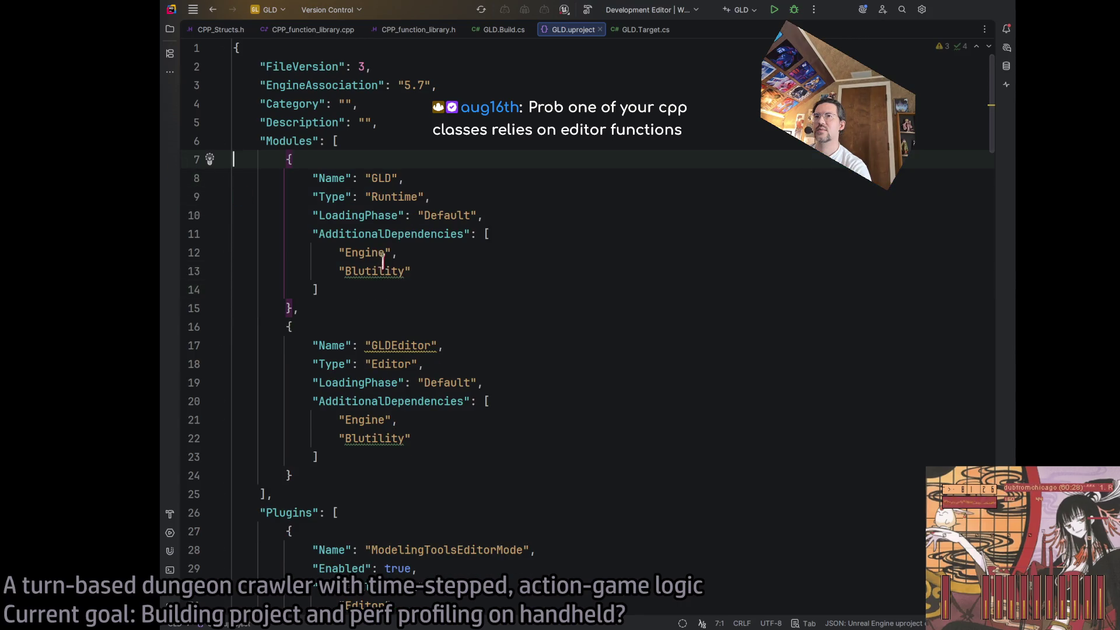
Reduce the GLD module's dependencies to a single-line array containing only Engine
triple_click(377, 270)
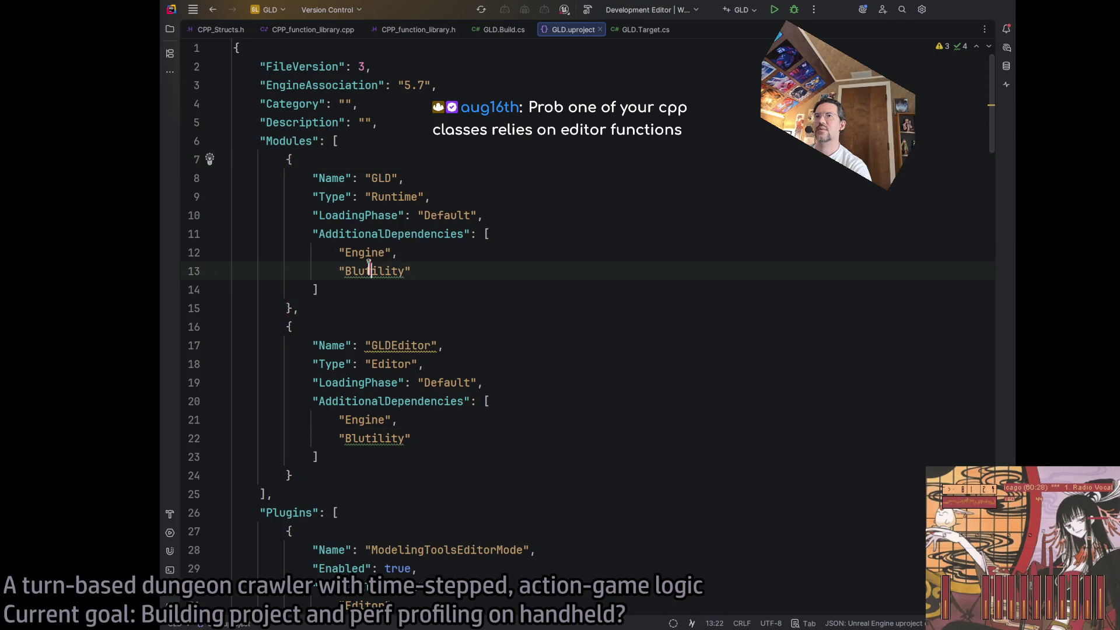
key("BackSpace")
left_click(402, 252)
key("BackSpace")
left_click(490, 234)
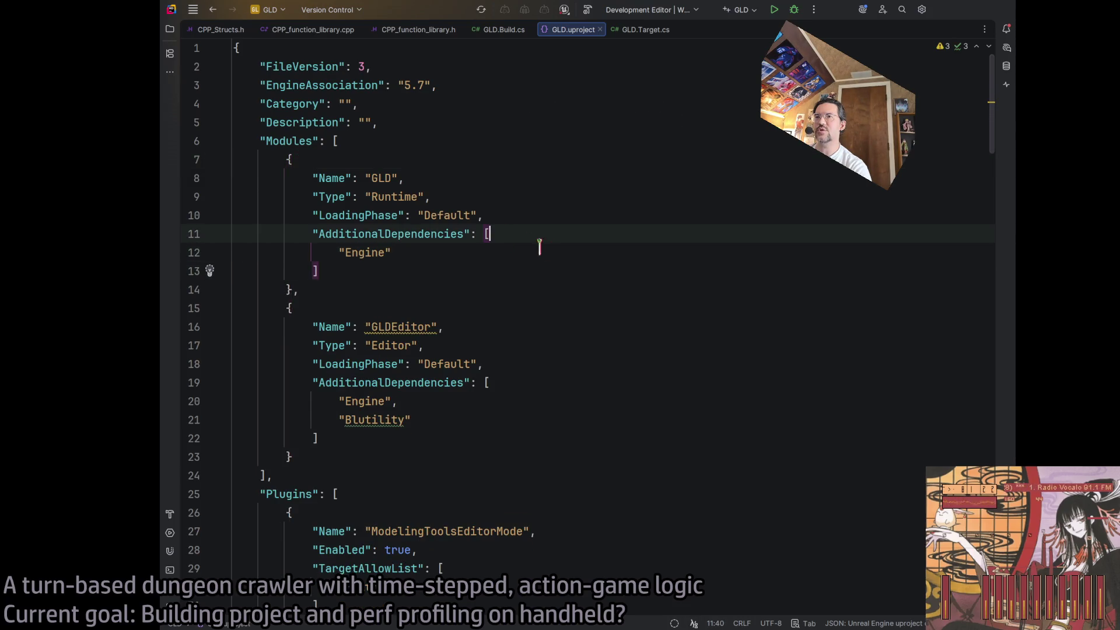
key("Delete")
key("ctrl+Delete")
key("Delete")
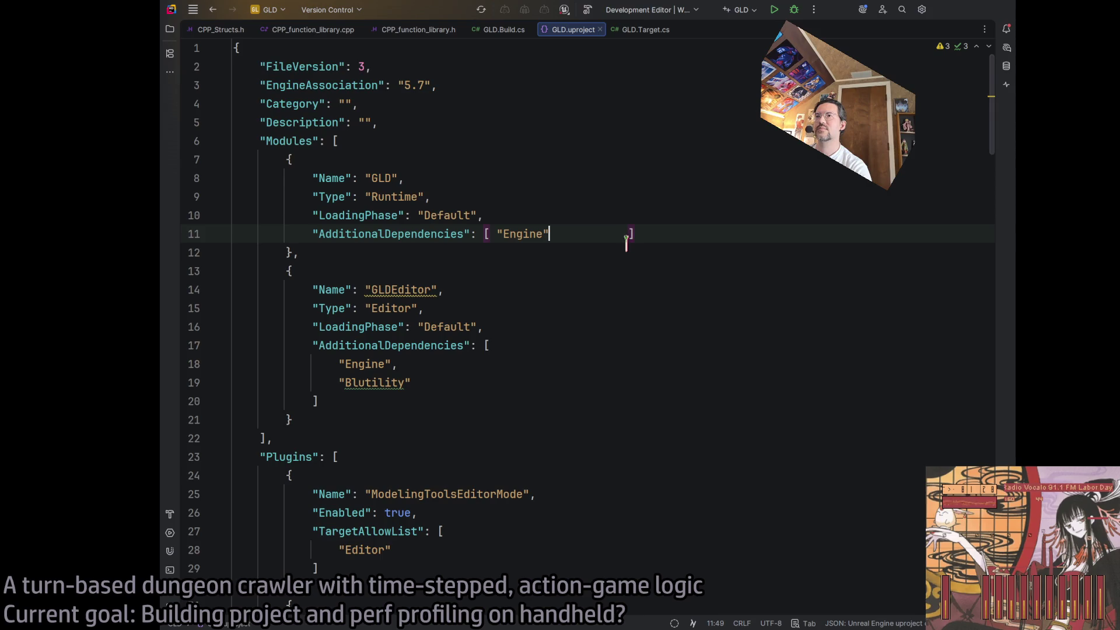
key("ctrl+Delete")
Remove Engine from the GLDEditor module's dependencies, leaving Blutility alone on one line
left_click(531, 344)
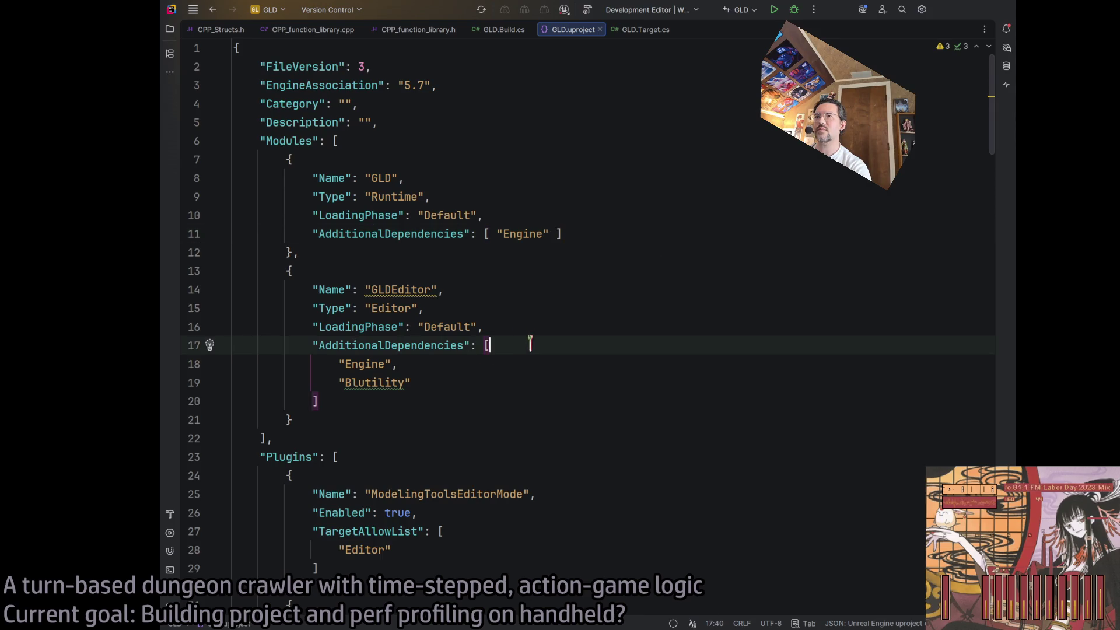
key("ctrl+Delete")
key("Delete")
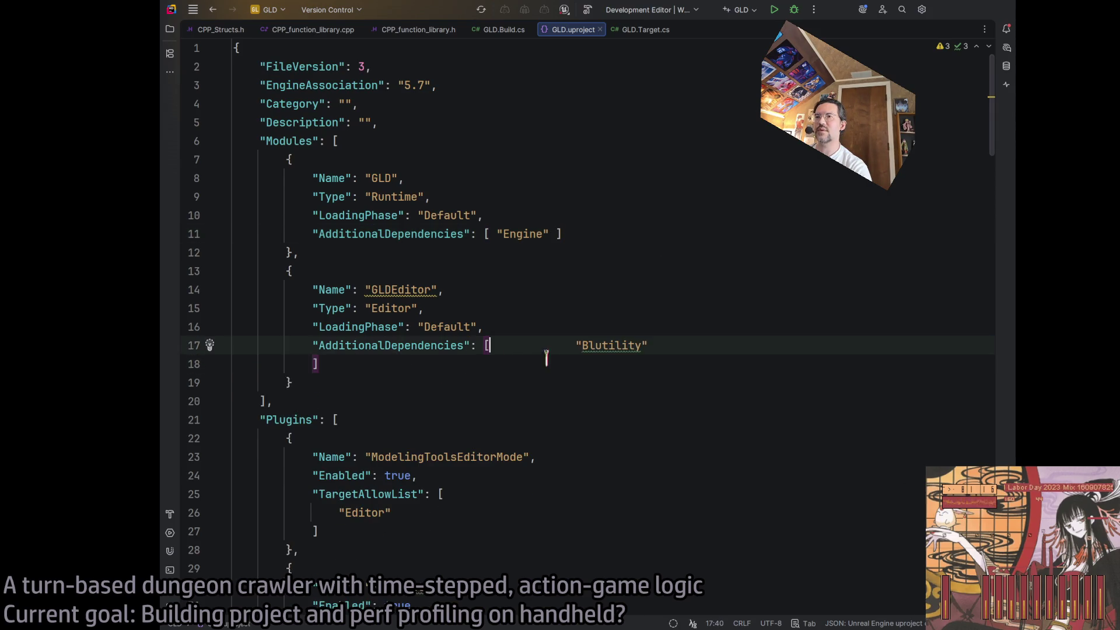
key("ctrl+Delete")
left_click(622, 346)
key("ctrl+Delete")
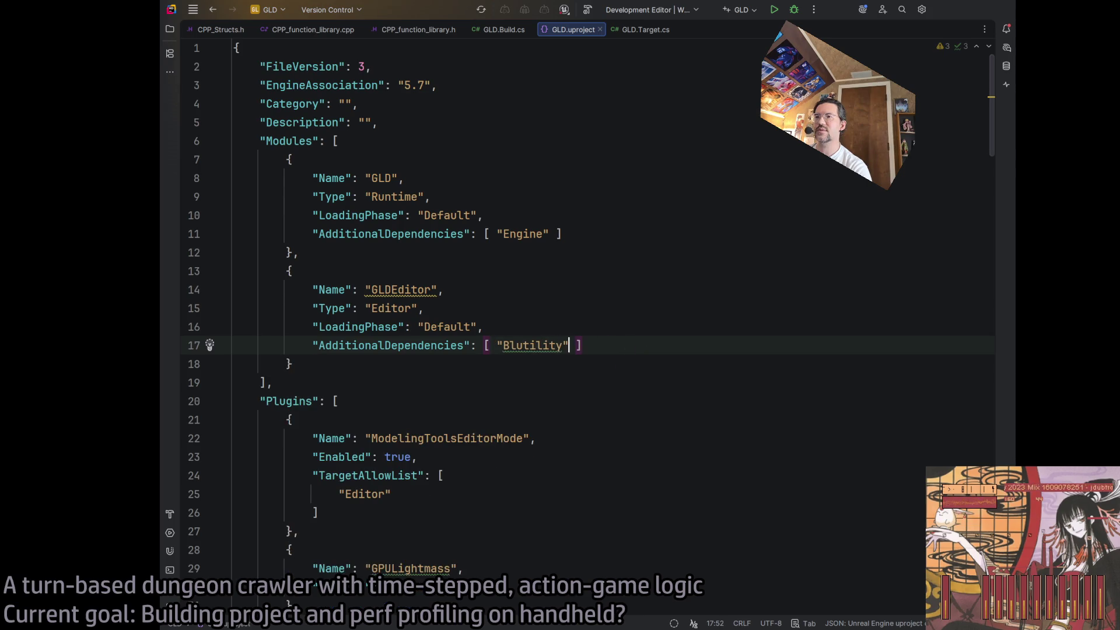
left_click(398, 290)
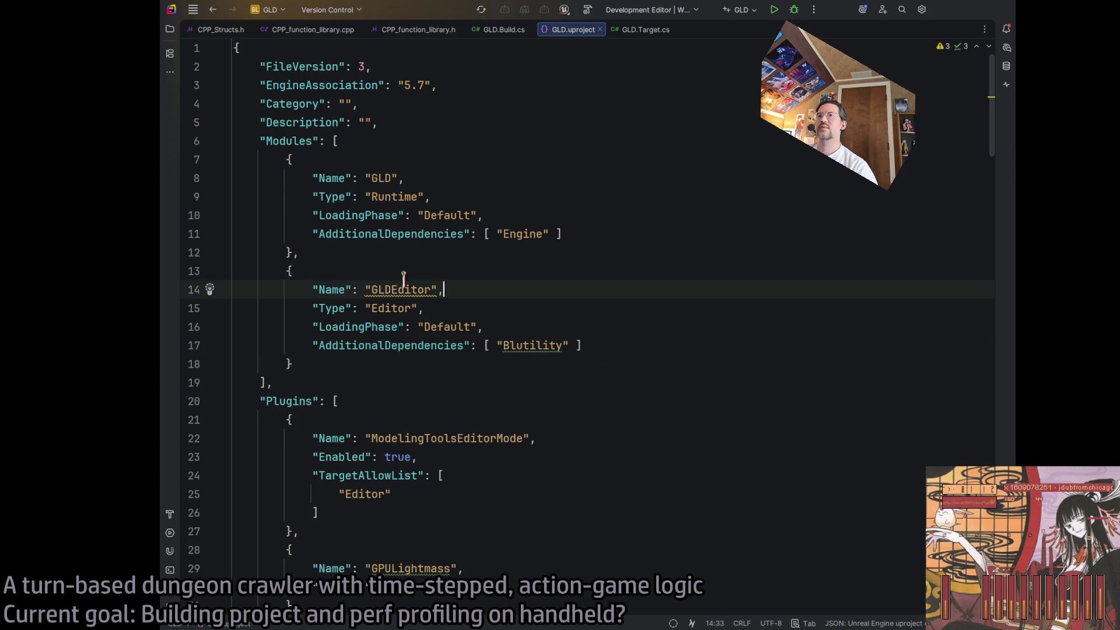
key("End")
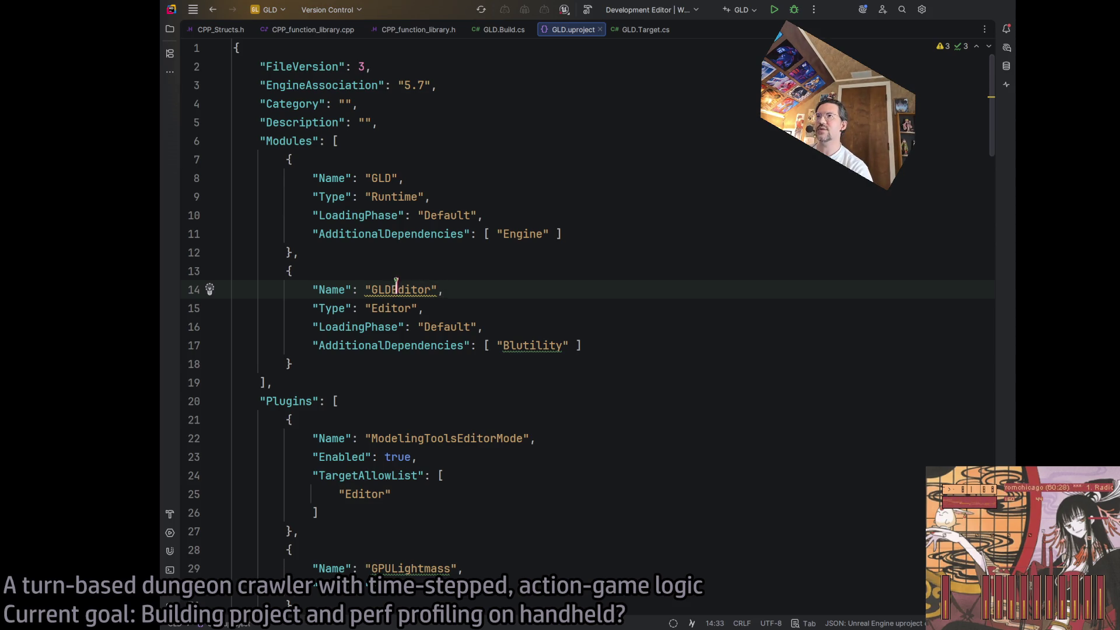
key("super+Tab")
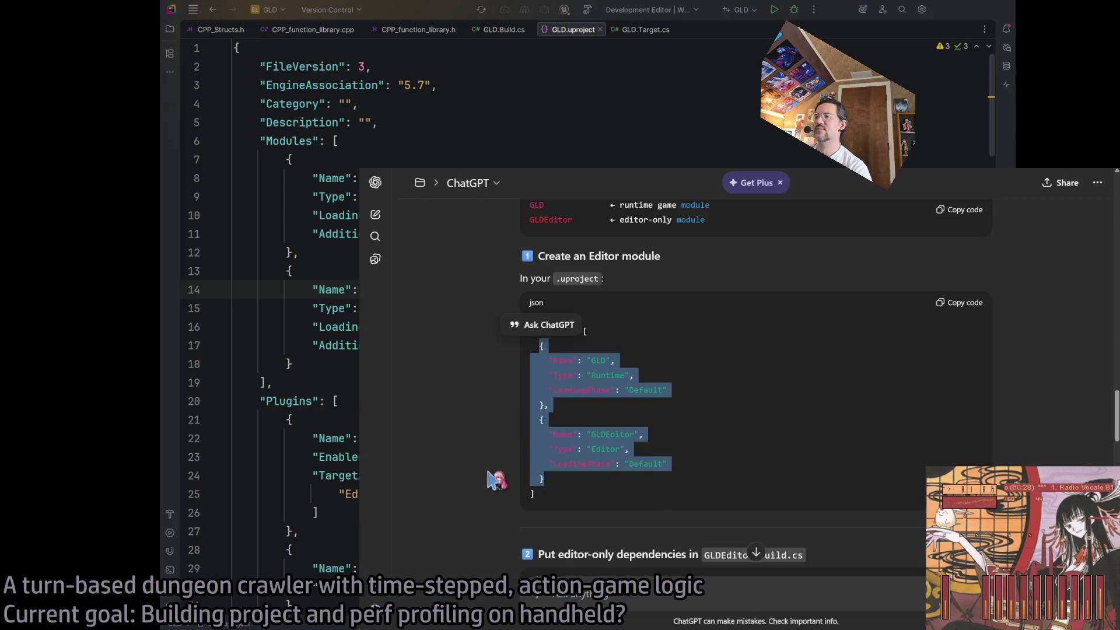
Read ChatGPT's advice on the Editor module and editor-only Build.cs dependencies, then leave the chat
left_click(487, 475)
triple_click(692, 269)
left_click(689, 274)
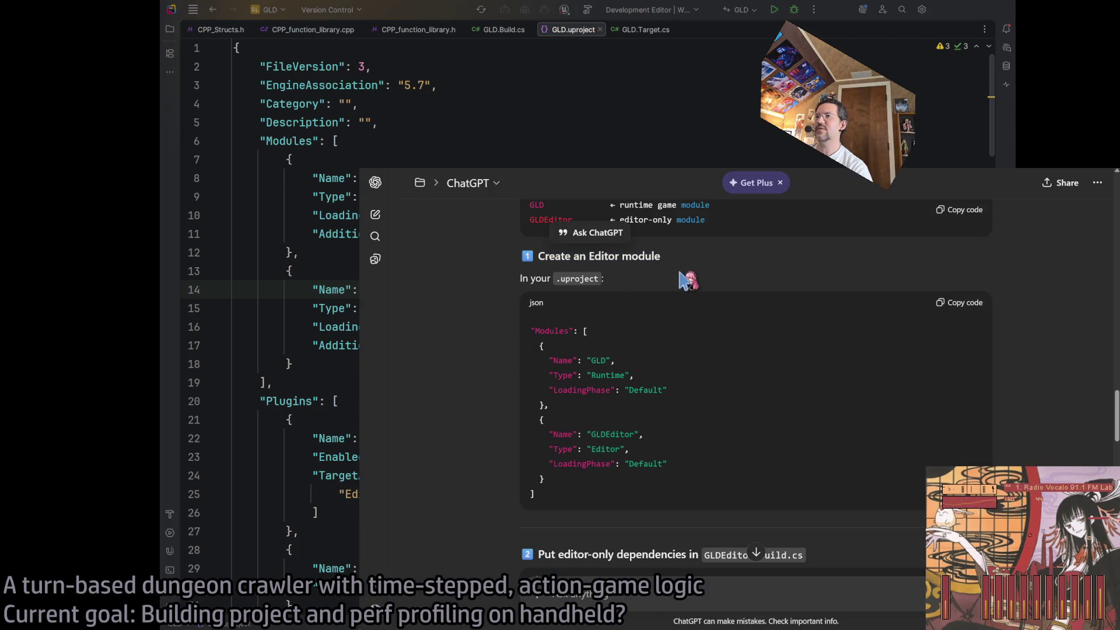
scroll(502, 416, "down", 4)
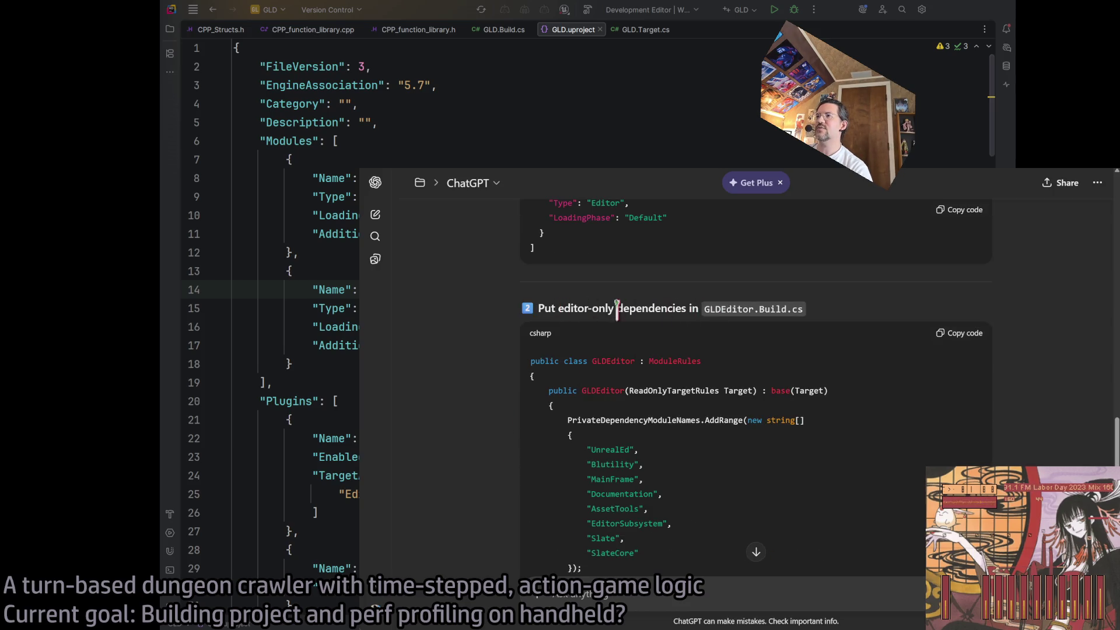
triple_click(722, 309)
left_click(832, 318)
scroll(730, 370, "down", 1)
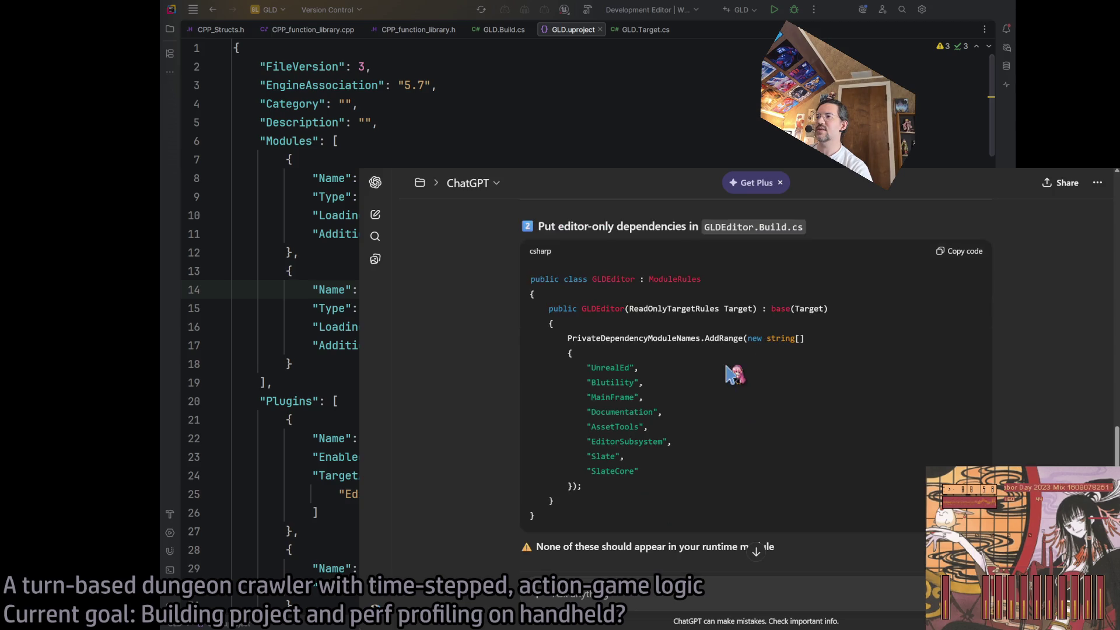
scroll(834, 399, "down", 3)
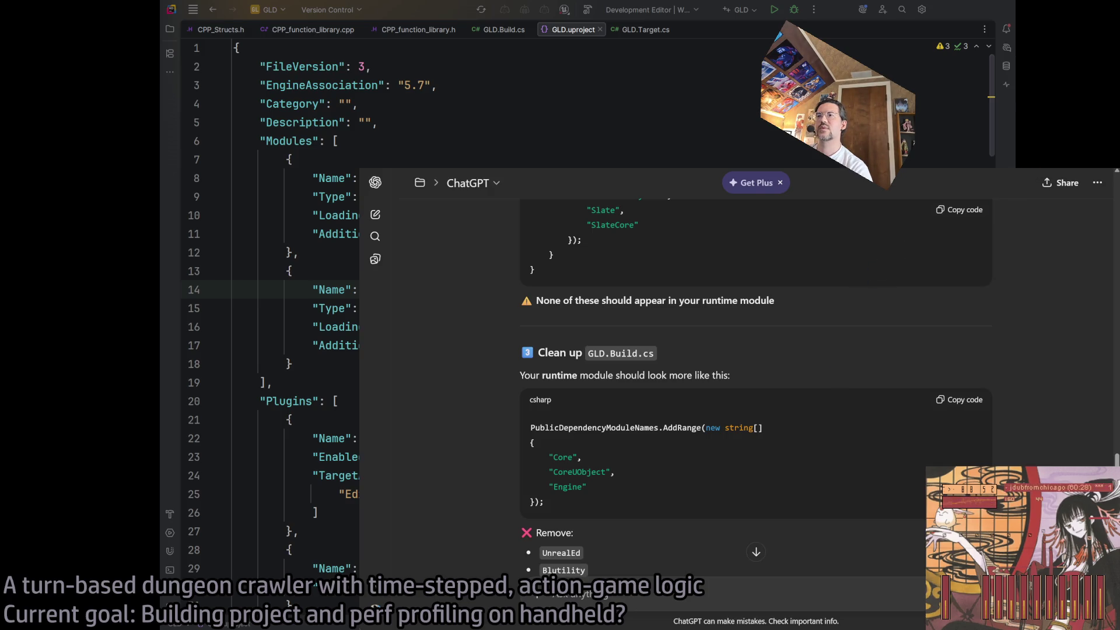
key("alt+Tab")
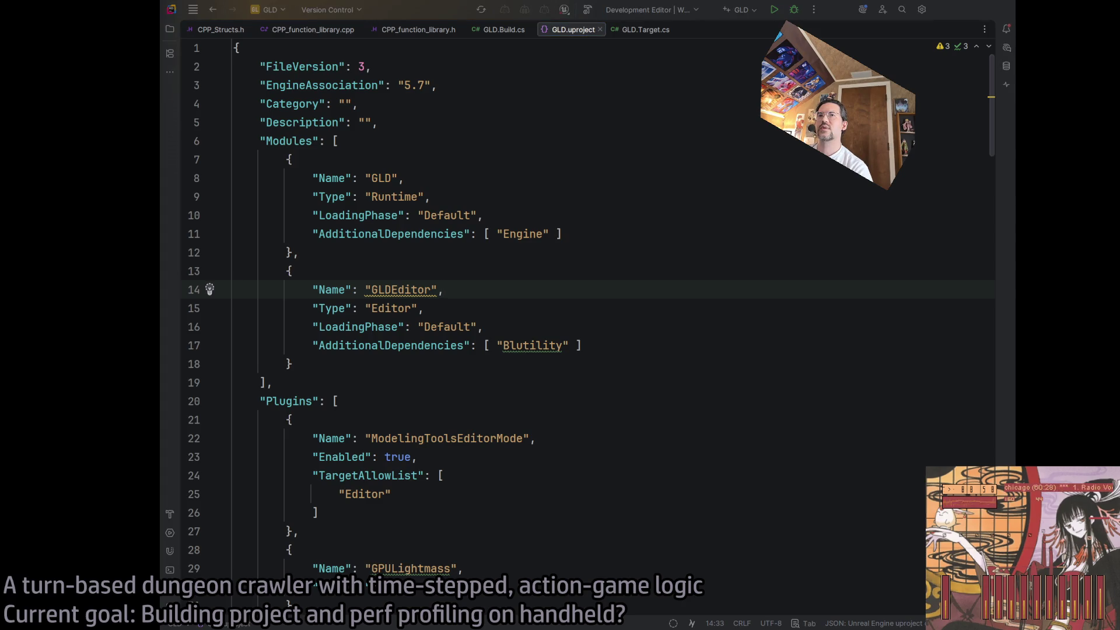
Find the MergeActors dependency in GLD.Build.cs, comparing it against GLD.uproject
key("Down")
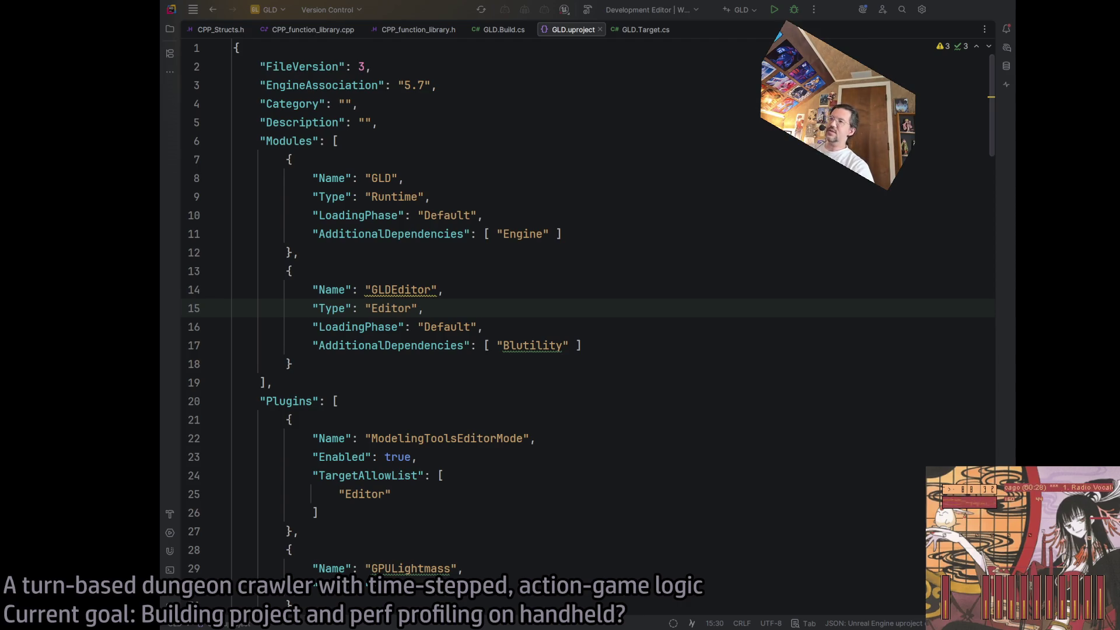
left_click(642, 29)
left_click(573, 30)
left_click(417, 30)
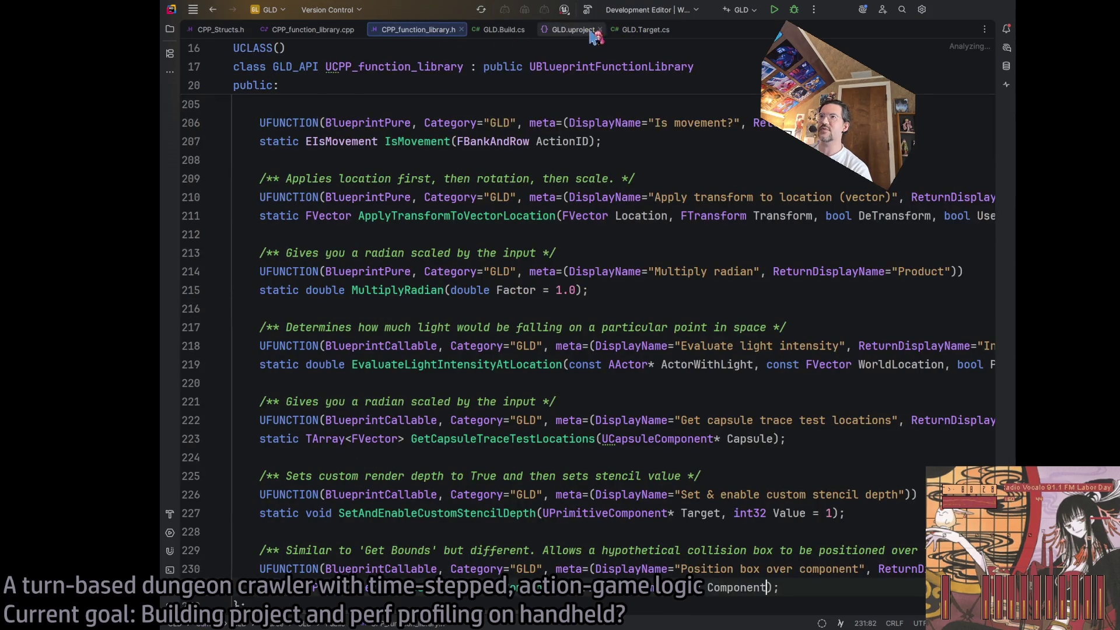
left_click(574, 30)
left_click(504, 29)
scroll(447, 286, "up", 1)
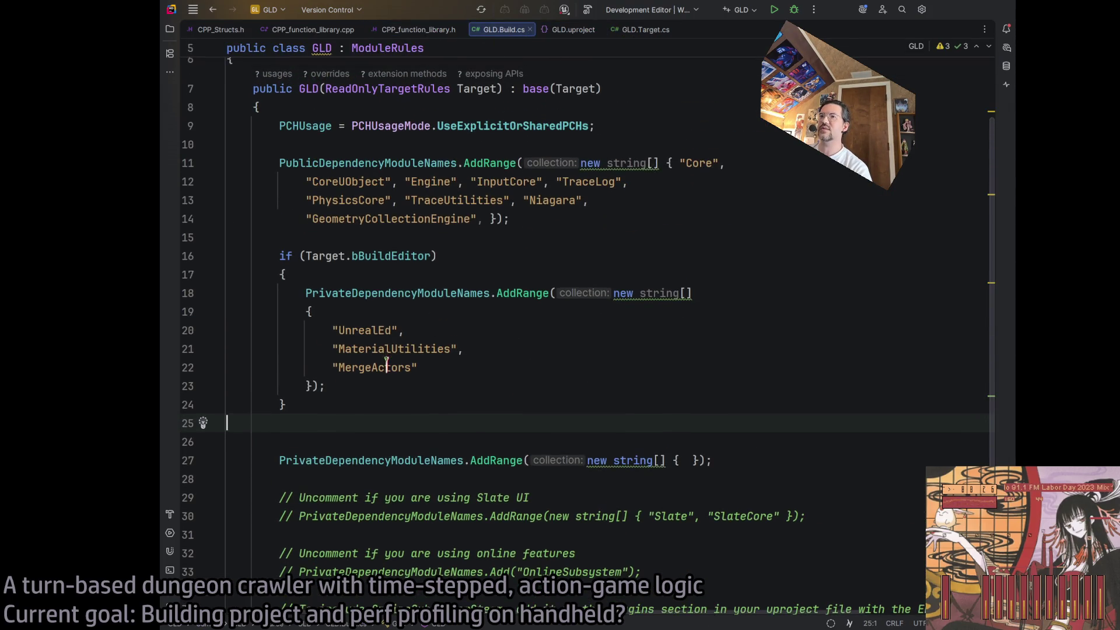
double_click(388, 367)
scroll(513, 350, "up", 3)
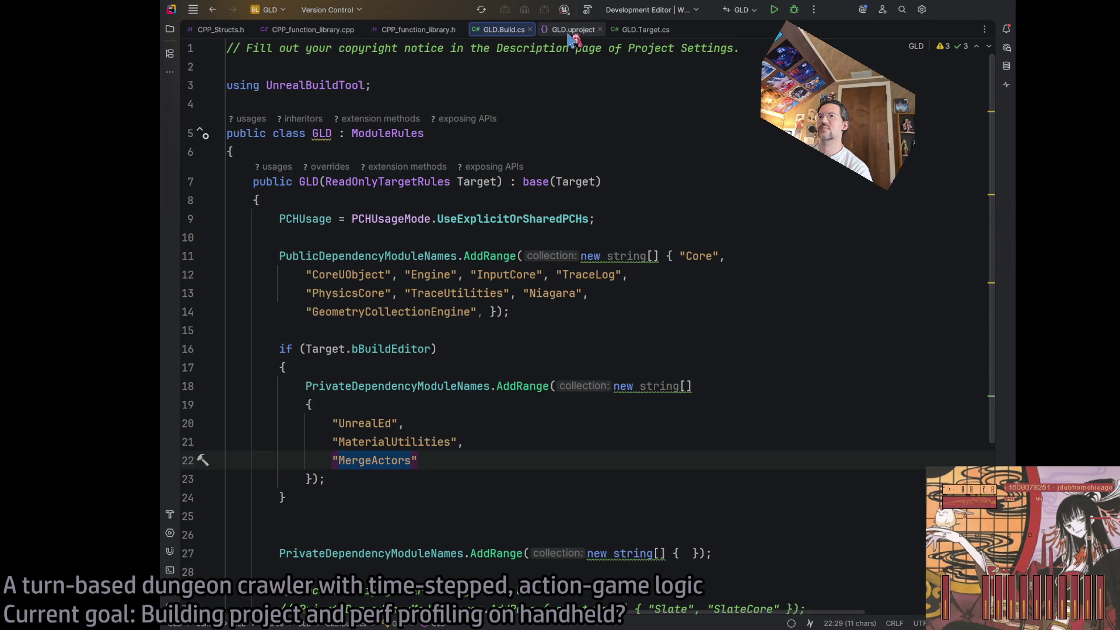
left_click(572, 30)
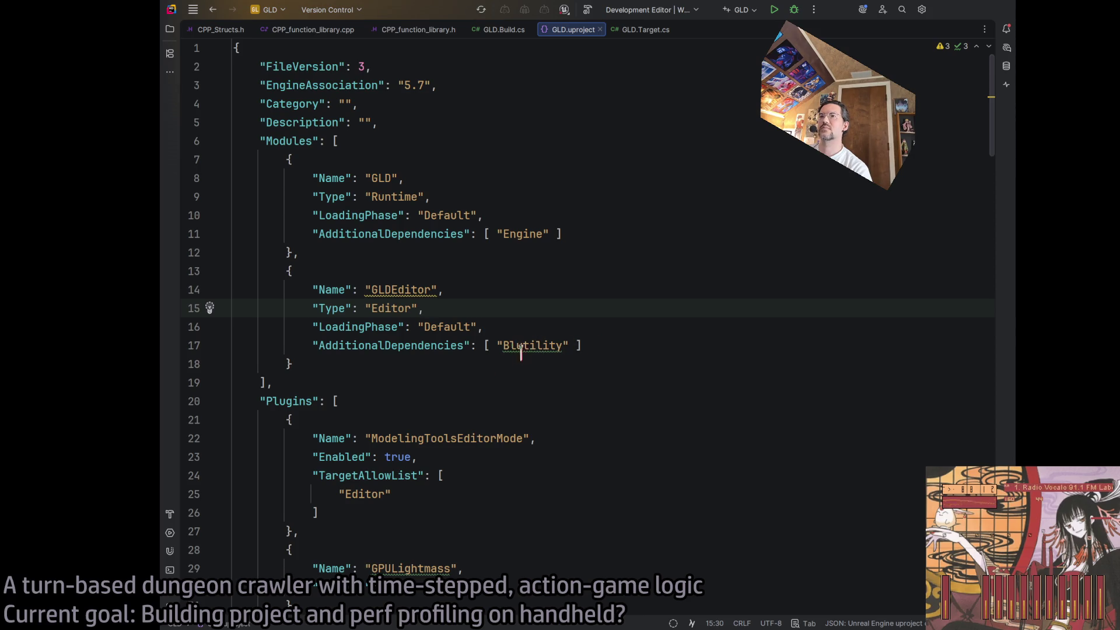
left_click(506, 32)
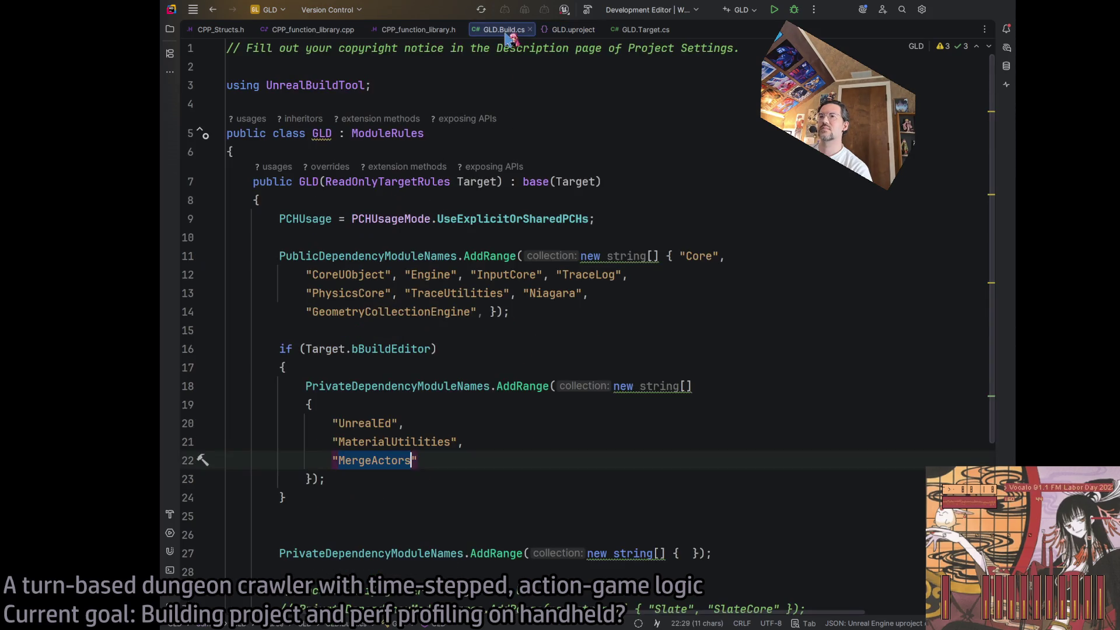
Add "Blutility after "MergeActors" in the bBuildEditor dependencies, then return to GLD.uproject
left_click(472, 460)
type(",")
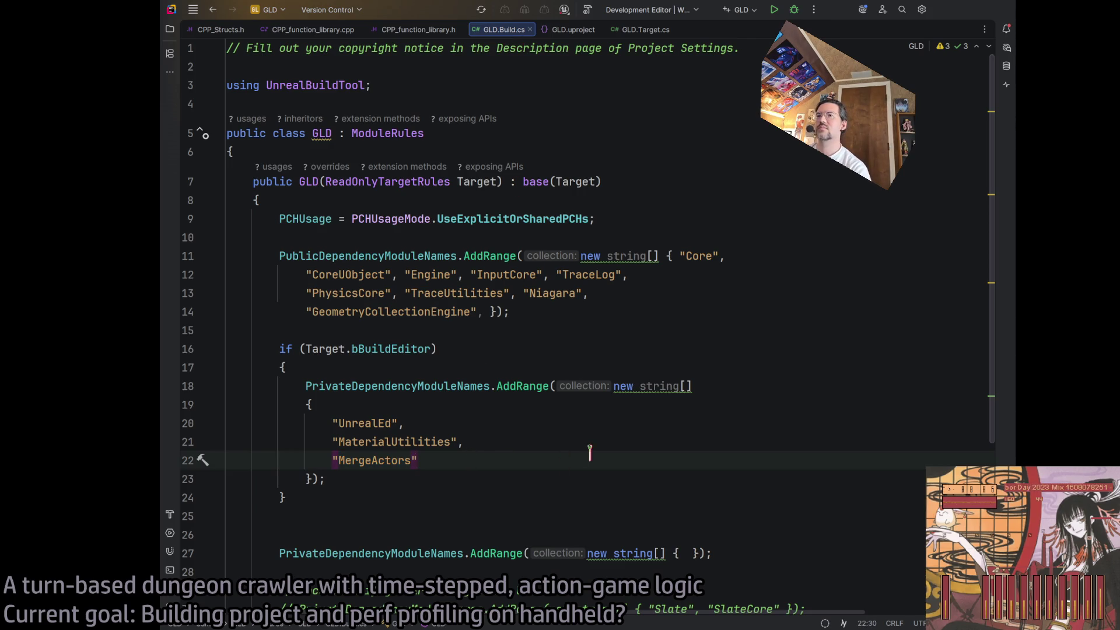
key("Return")
type("\"")
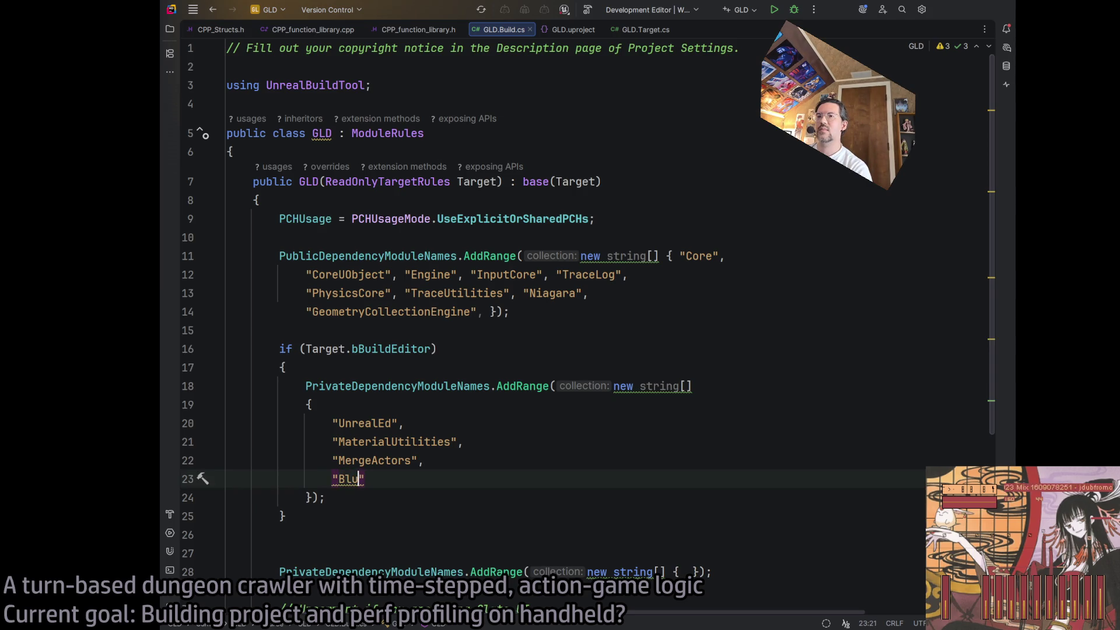
type("Blutility")
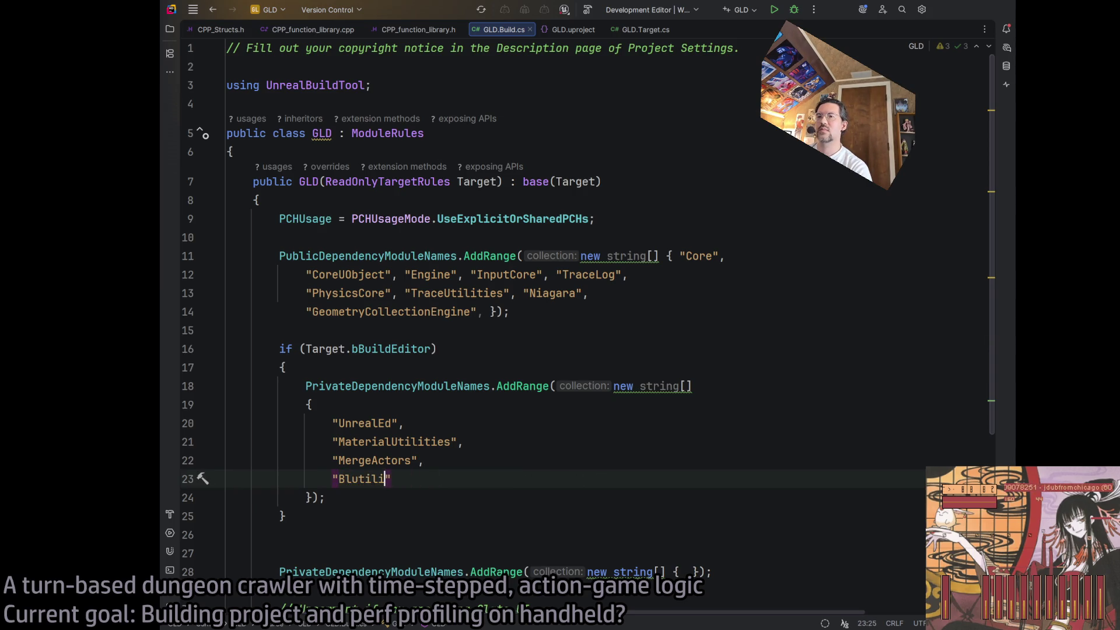
left_click(574, 31)
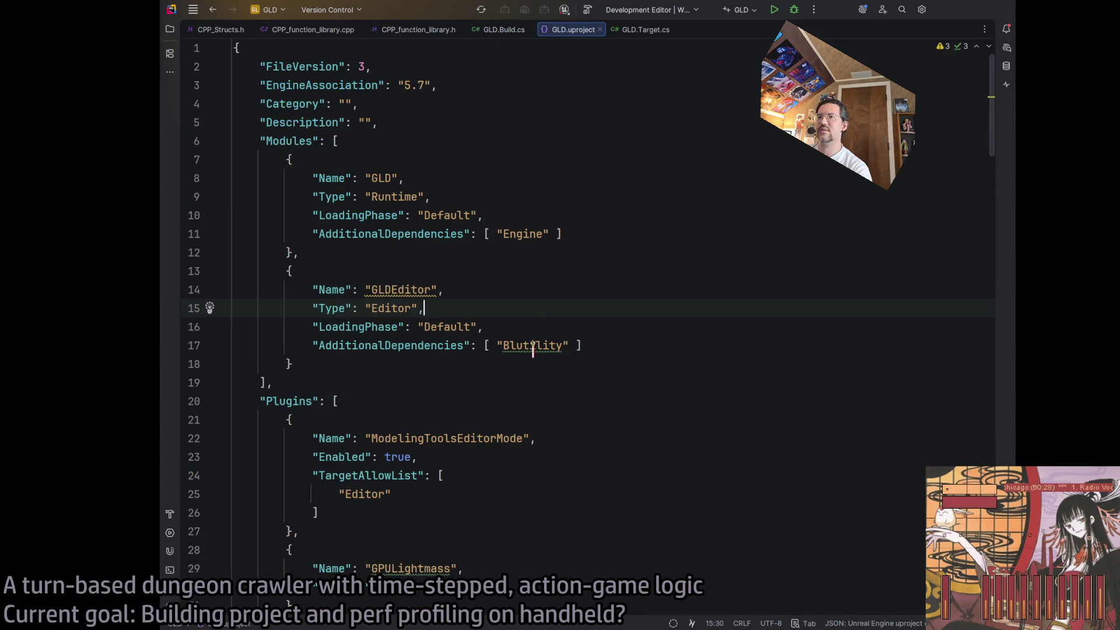
Comment out the GLDEditor module block in GLD.uproject
left_click(497, 346)
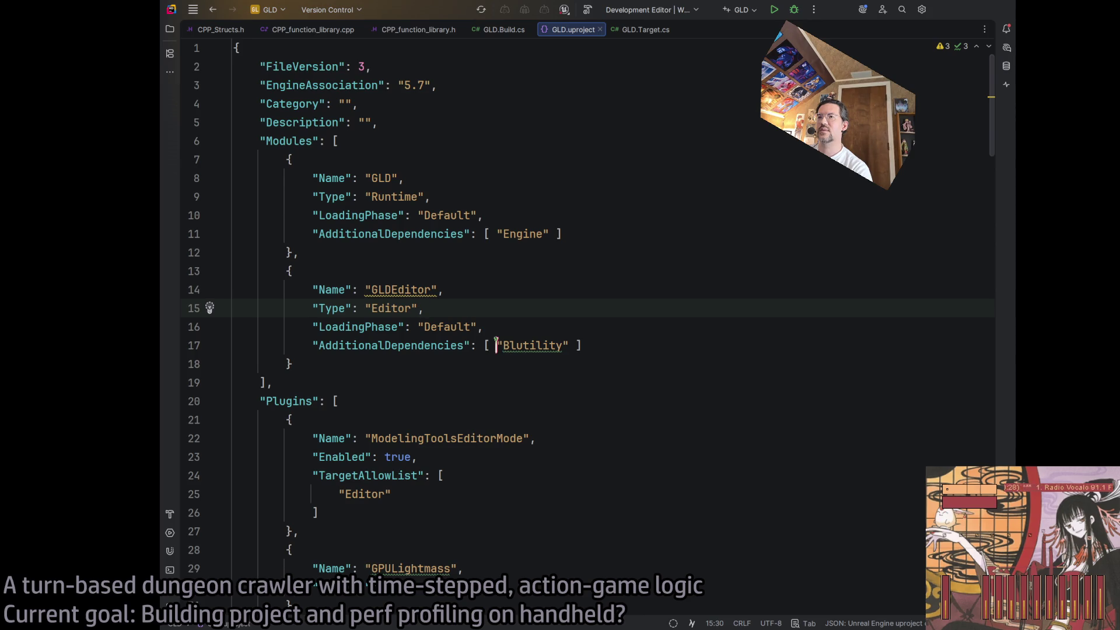
left_click_drag(497, 346, 569, 346)
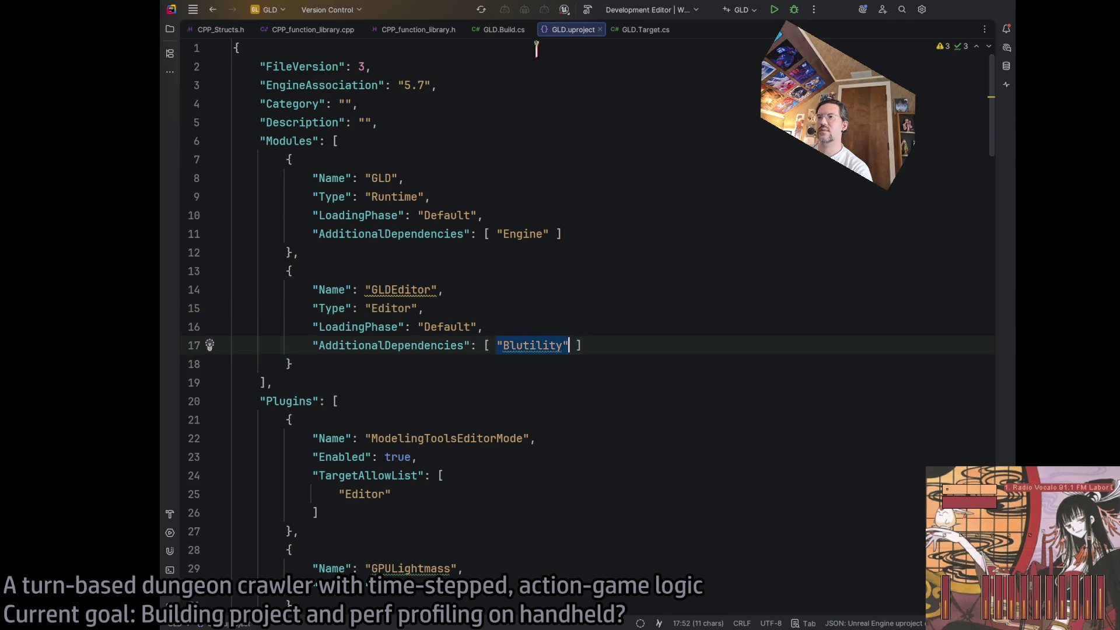
left_click(328, 365)
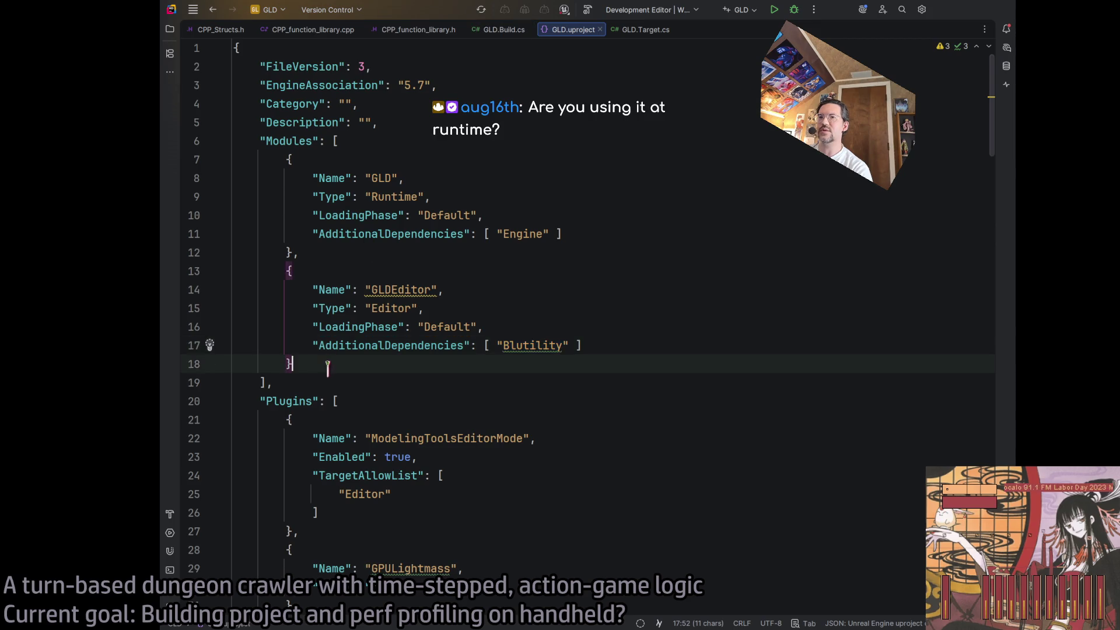
left_click_drag(328, 365, 192, 274)
key("ctrl+slash")
Drop the trailing comma after the GLD module and start a build
left_click(470, 328)
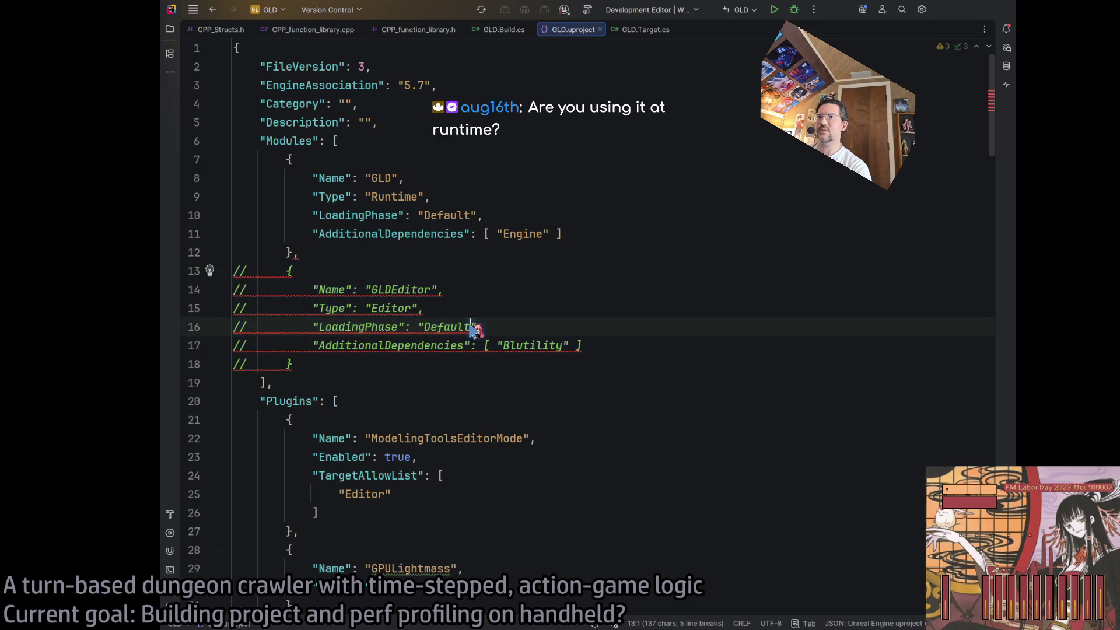
left_click(294, 252)
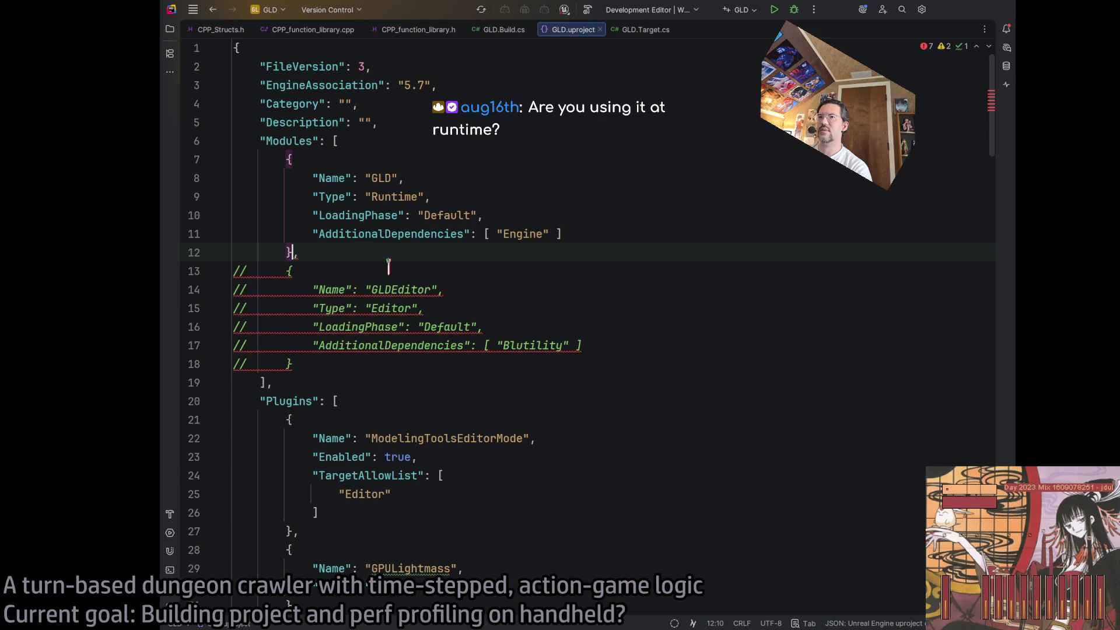
left_click(403, 327)
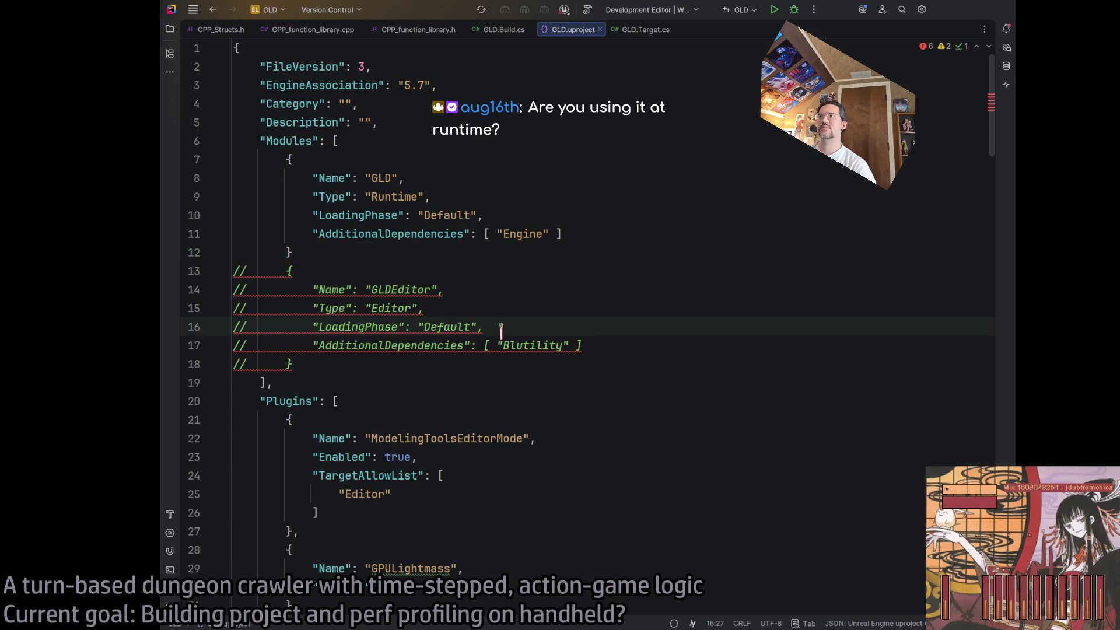
left_click(588, 9)
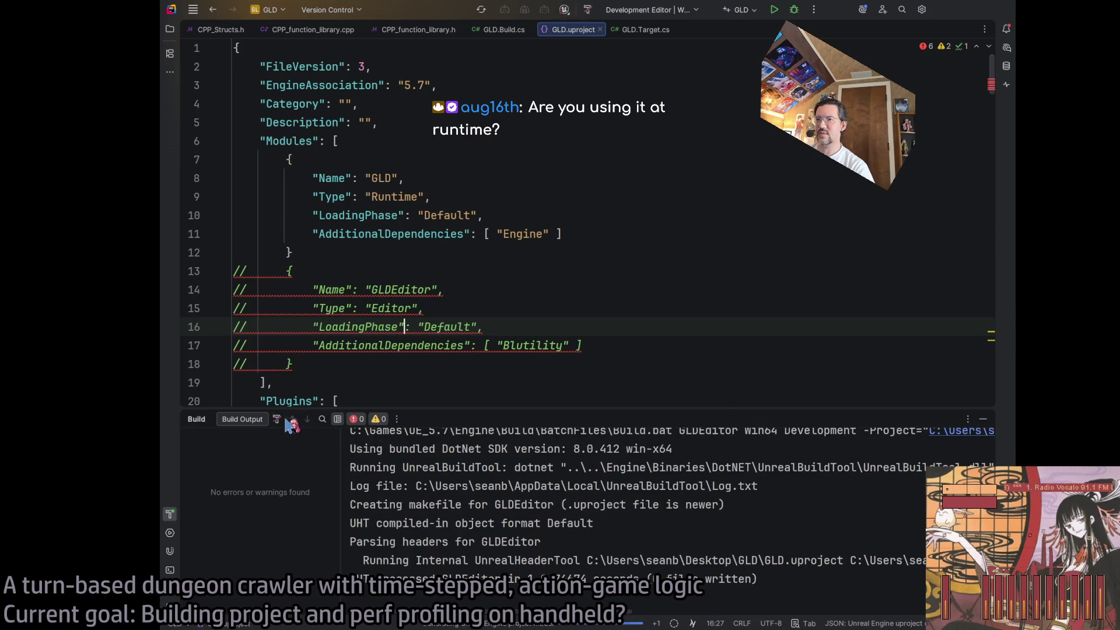
Delete the commented-out GLDEditor block, rebuild to success, and review the Plugins entries
left_click_drag(295, 364, 234, 271)
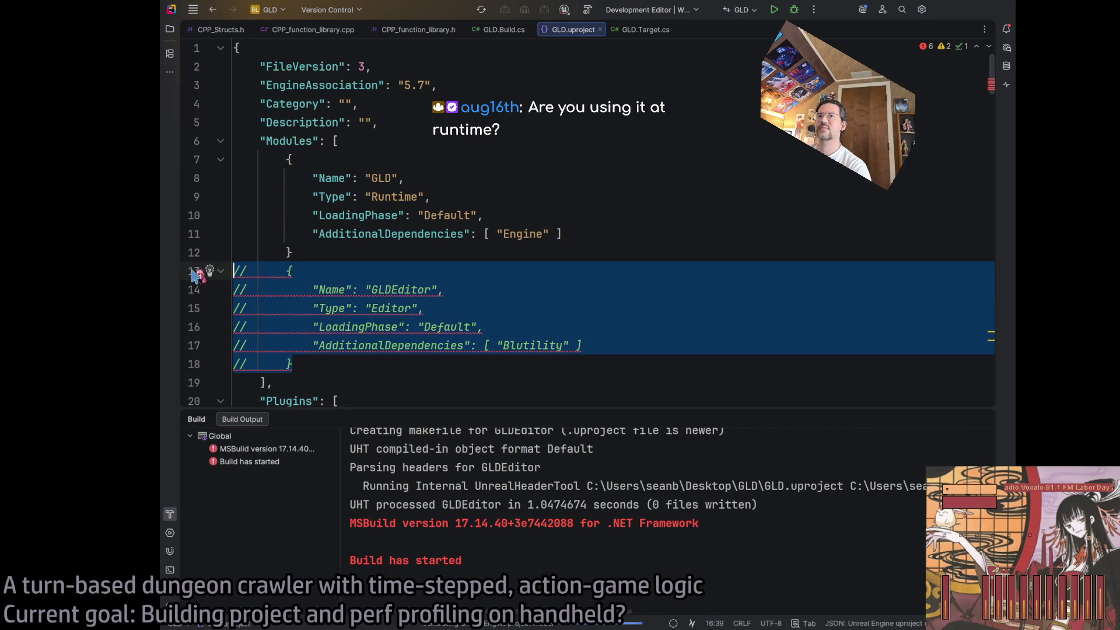
key("BackSpace")
key("Delete")
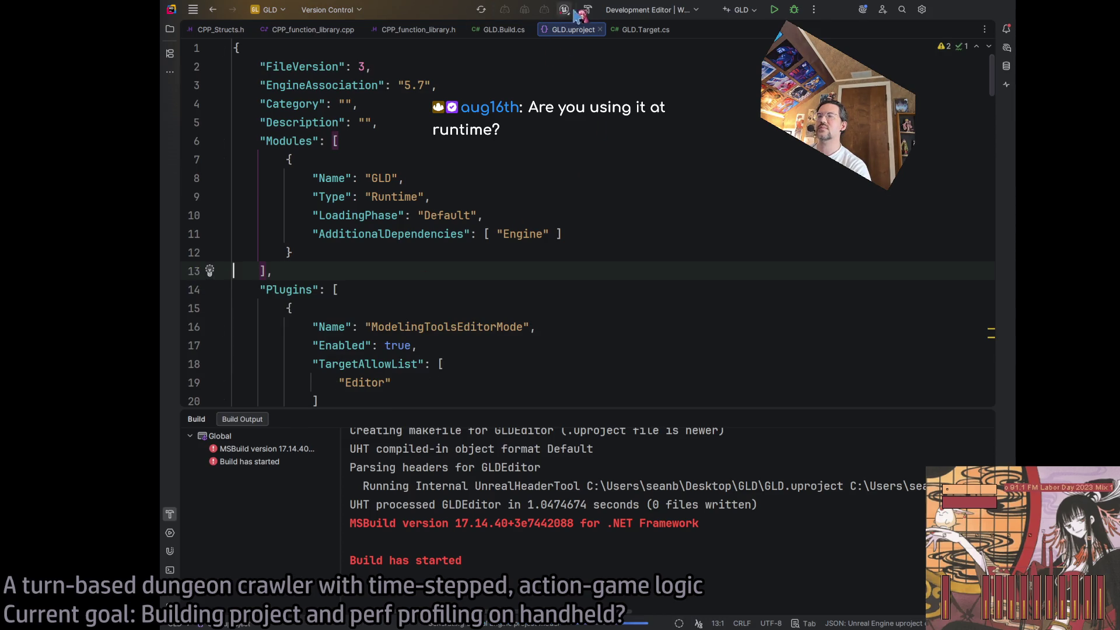
left_click(592, 10)
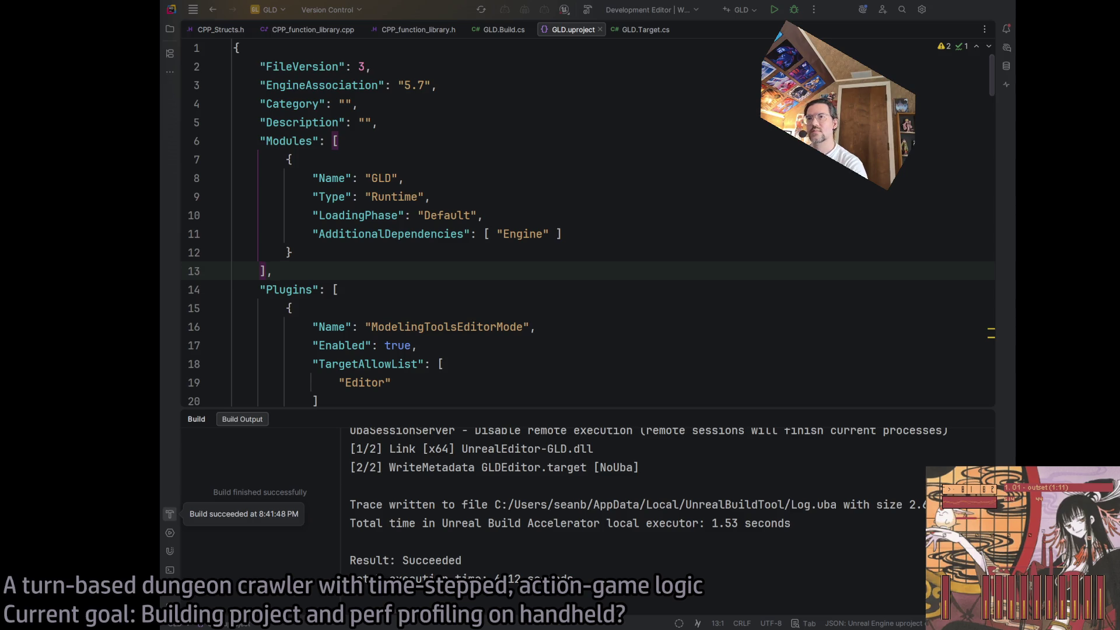
left_click(531, 292)
scroll(996, 479, "down", 2)
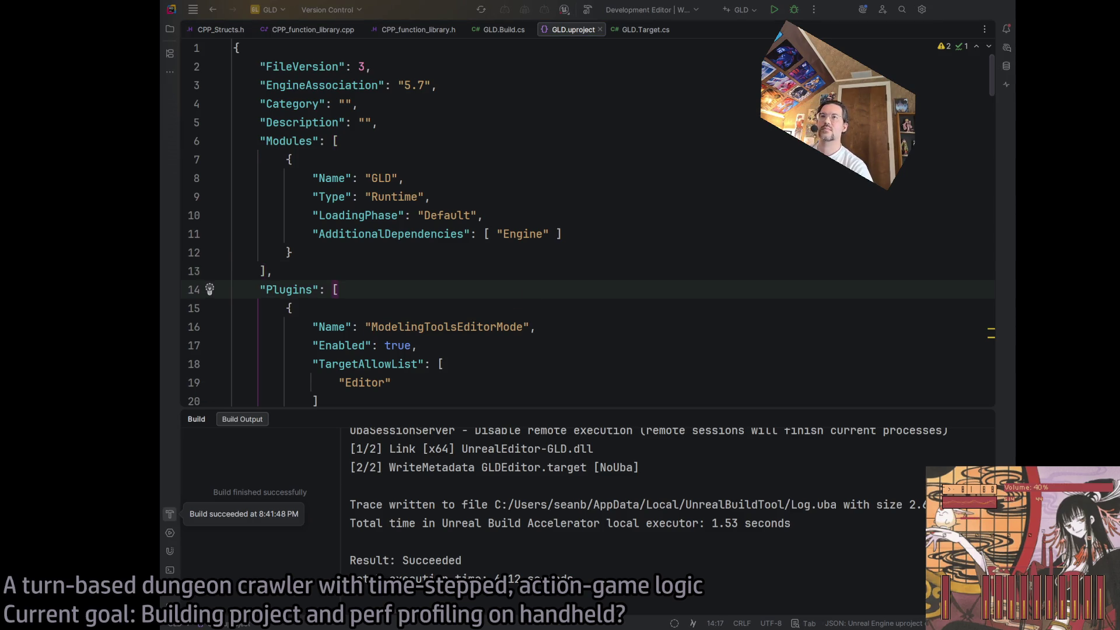
Check GLD.Target.cs and the Blutility line in GLD.Build.cs, then minimize Rider
key("Up")
key("Up")
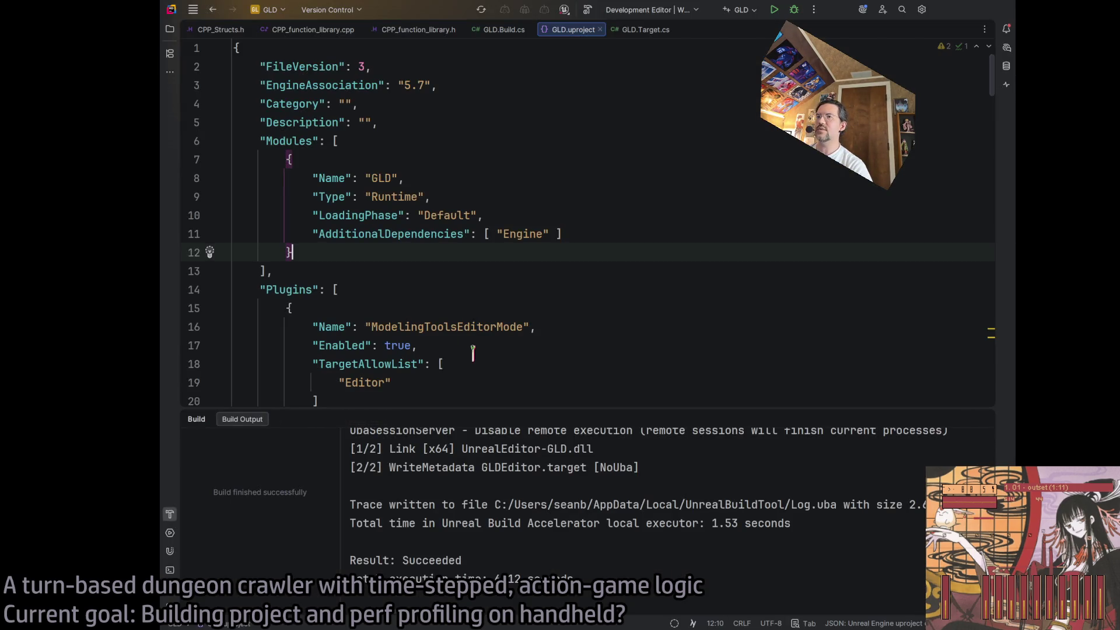
left_click(642, 30)
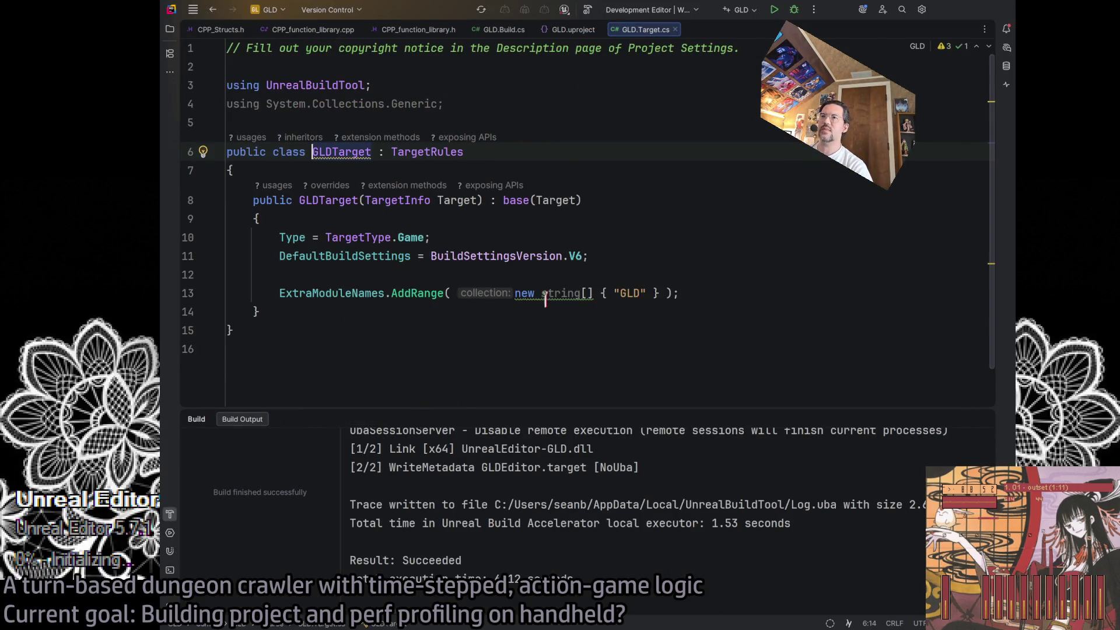
left_click(503, 30)
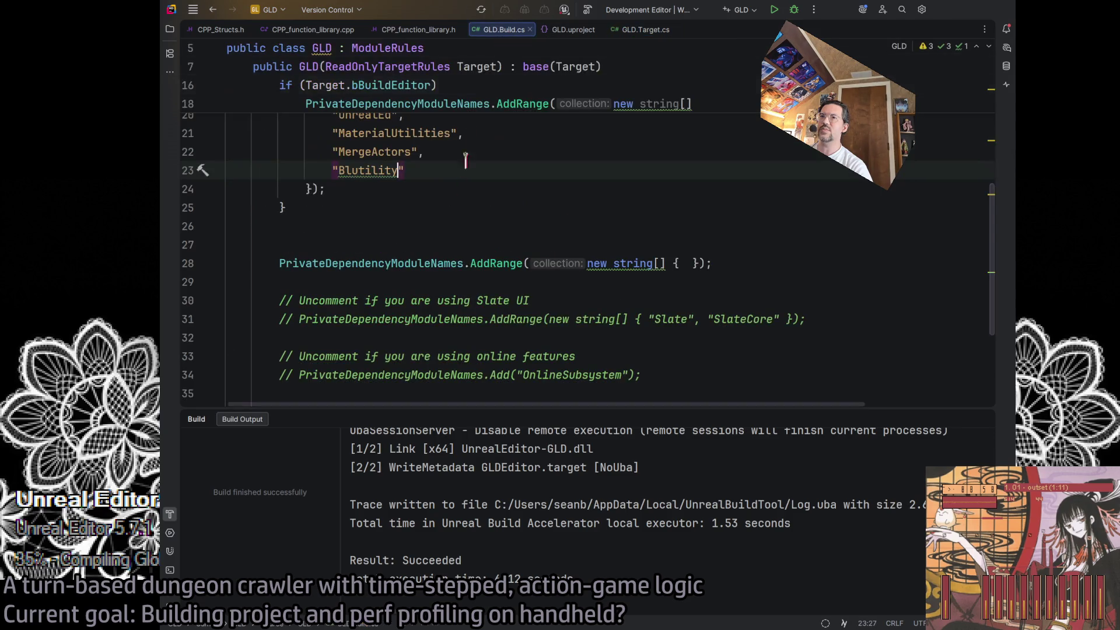
scroll(435, 194, "up", 3)
left_click(437, 261)
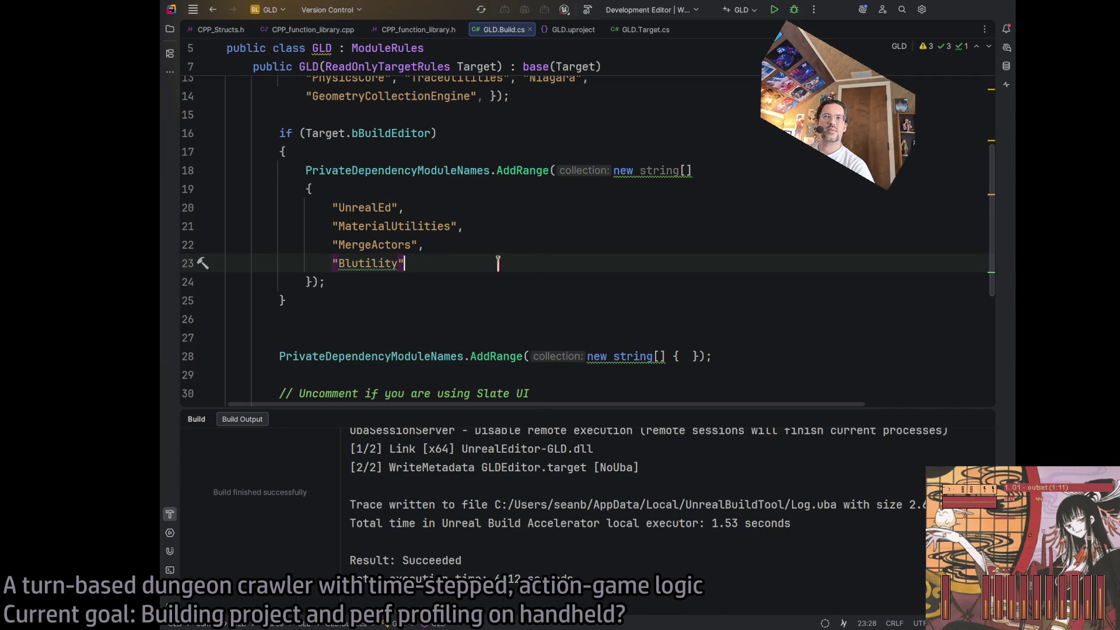
left_click(948, 9)
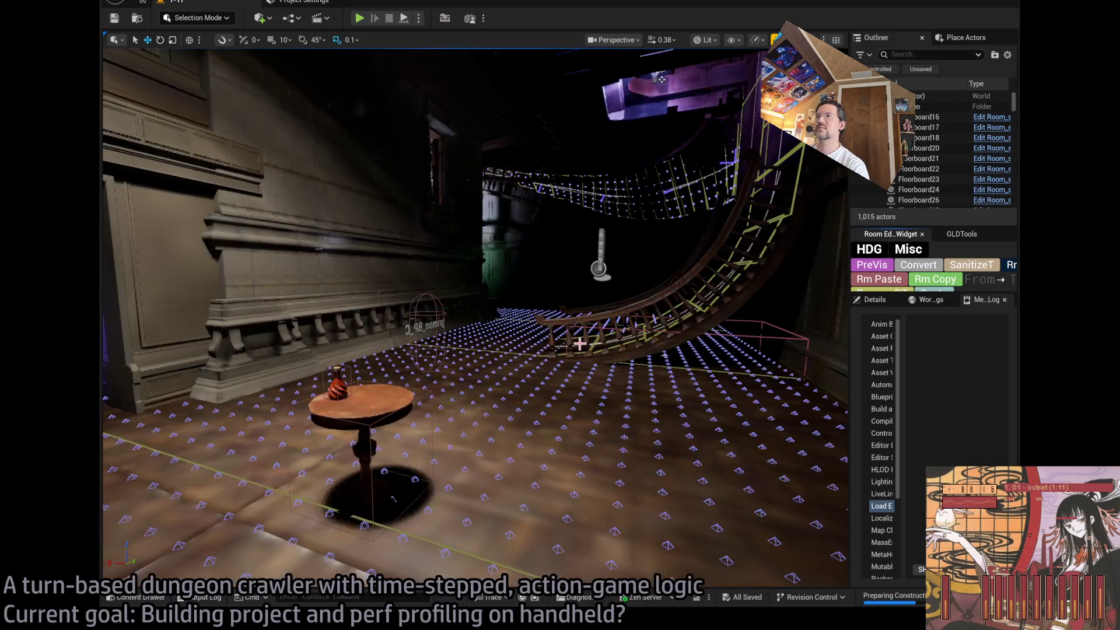
Select and focus the curved stair railing, then pick Room_SplineMesh6 and view its properties
left_click(499, 150)
key("f")
left_click_drag(645, 370, 645, 370)
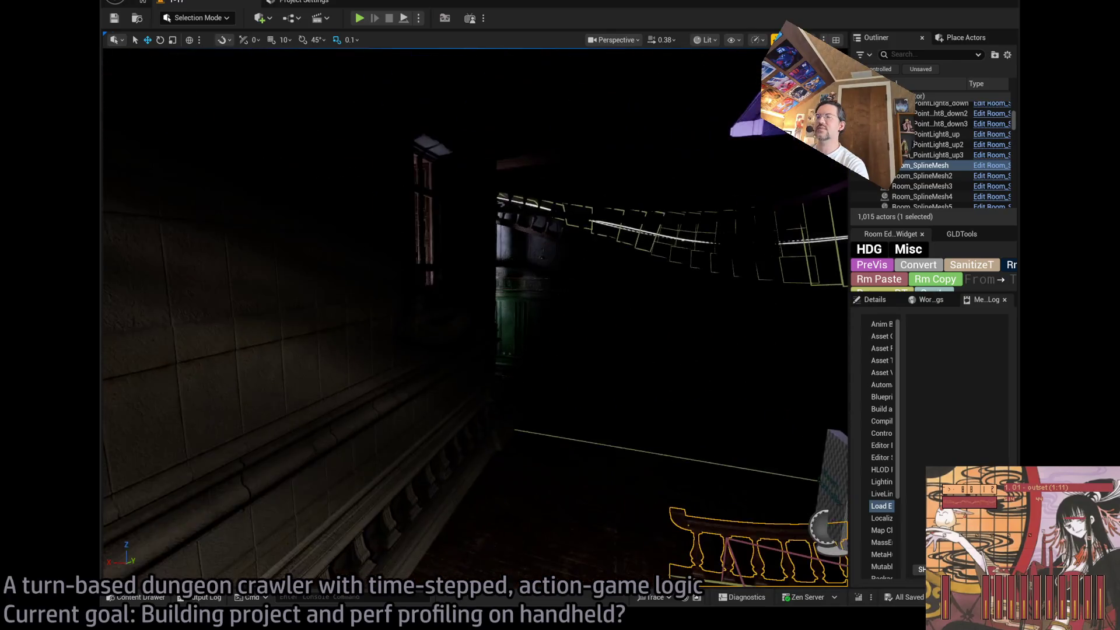
left_click(662, 226)
left_click_drag(743, 257, 743, 257)
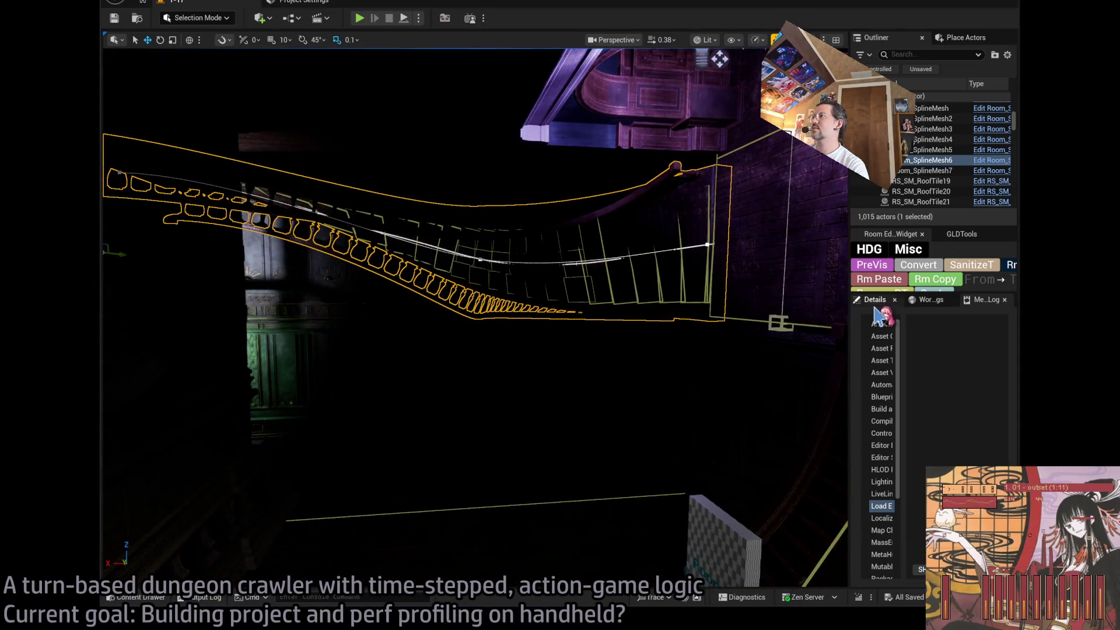
left_click(872, 300)
scroll(875, 409, "down", 5)
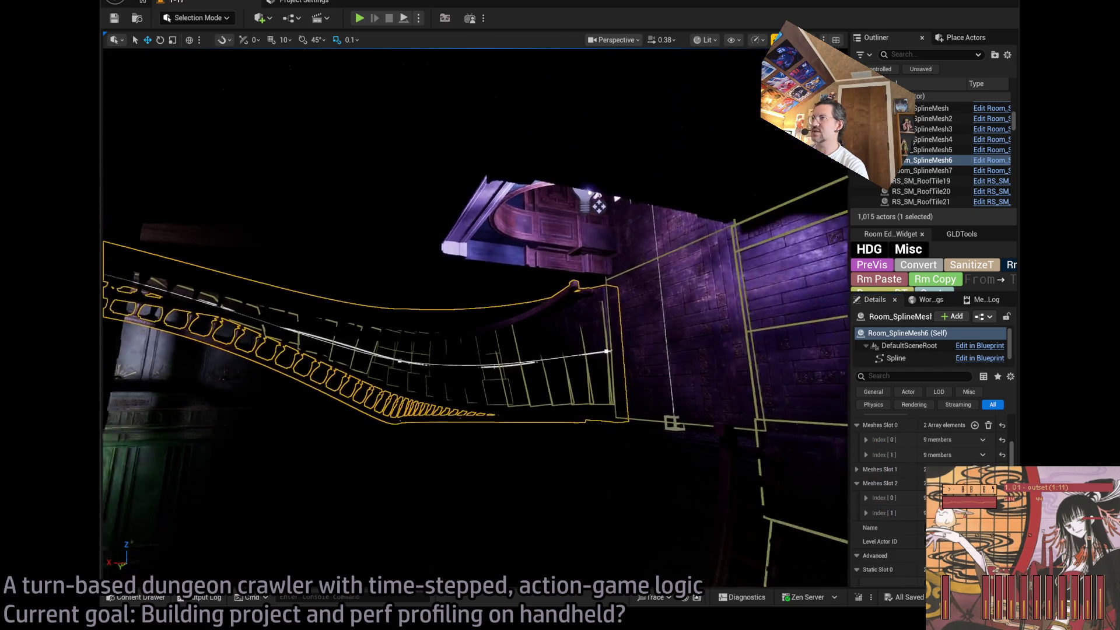
Select Room_SplineMesh4 and Room_nav_surface17, then collapse the Twists and Widths sections
left_click_drag(486, 351, 486, 351)
left_click(485, 351)
left_click(485, 351)
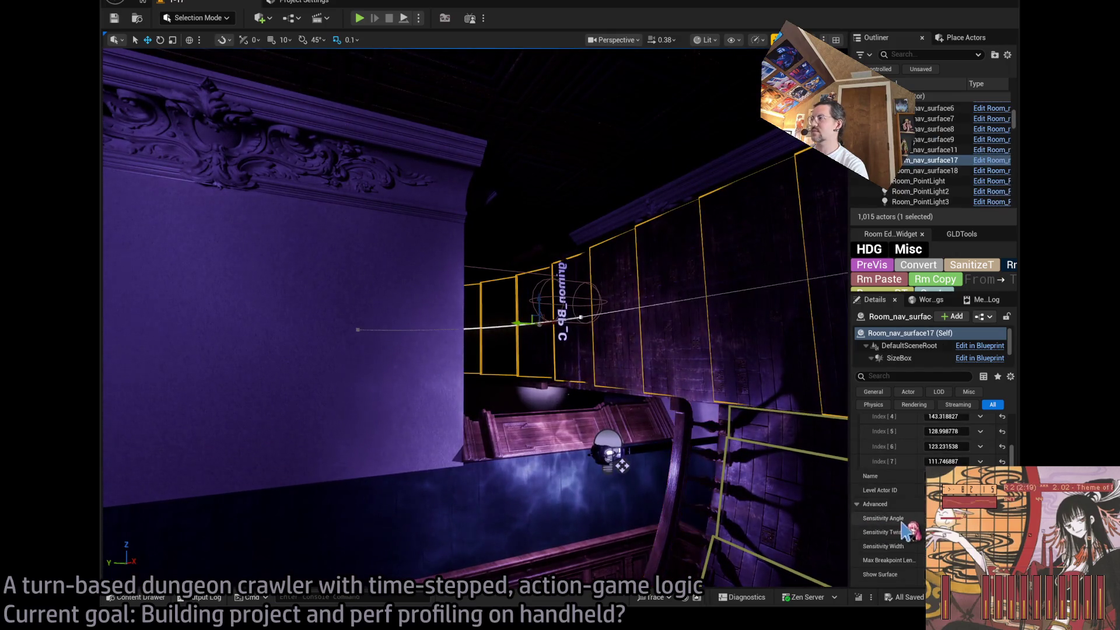
scroll(907, 528, "up", 5)
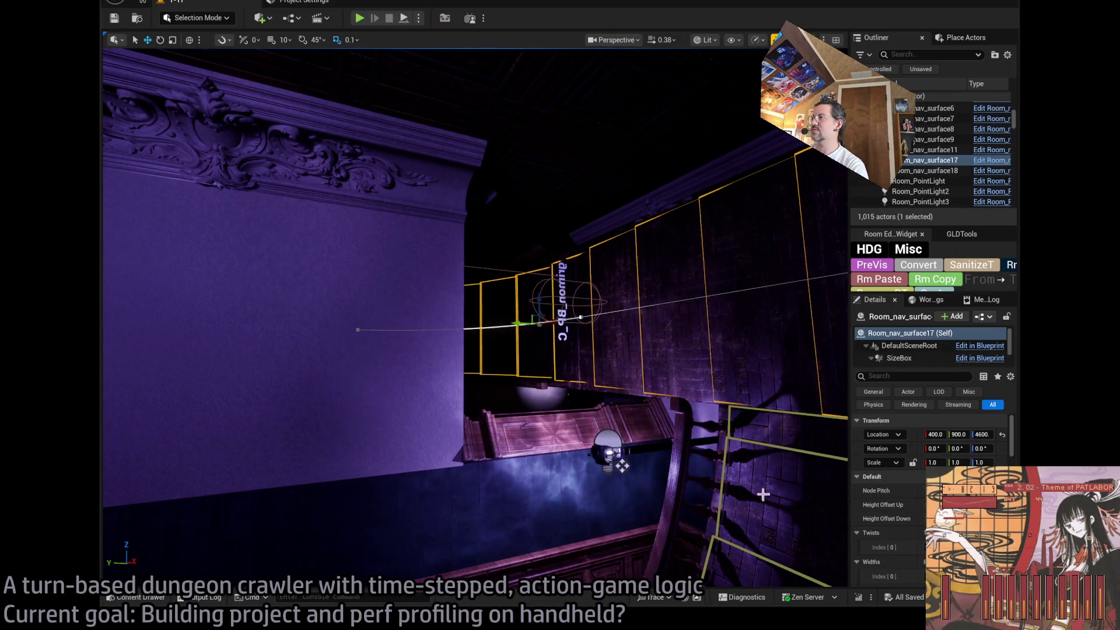
scroll(893, 517, "down", 10)
scroll(892, 516, "up", 10)
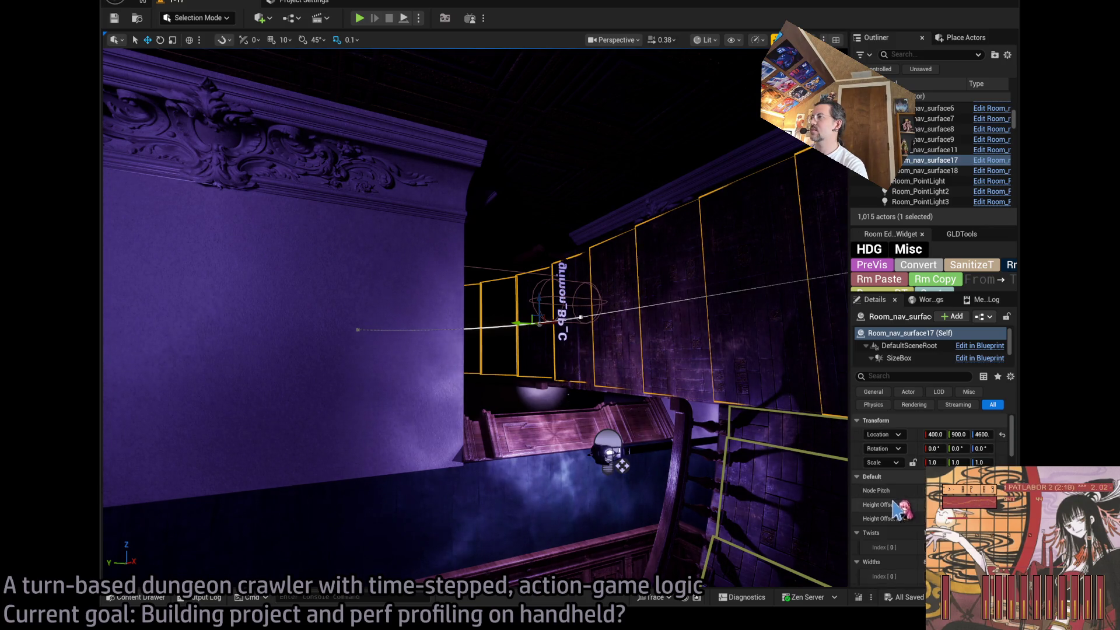
left_click(870, 532)
left_click(871, 547)
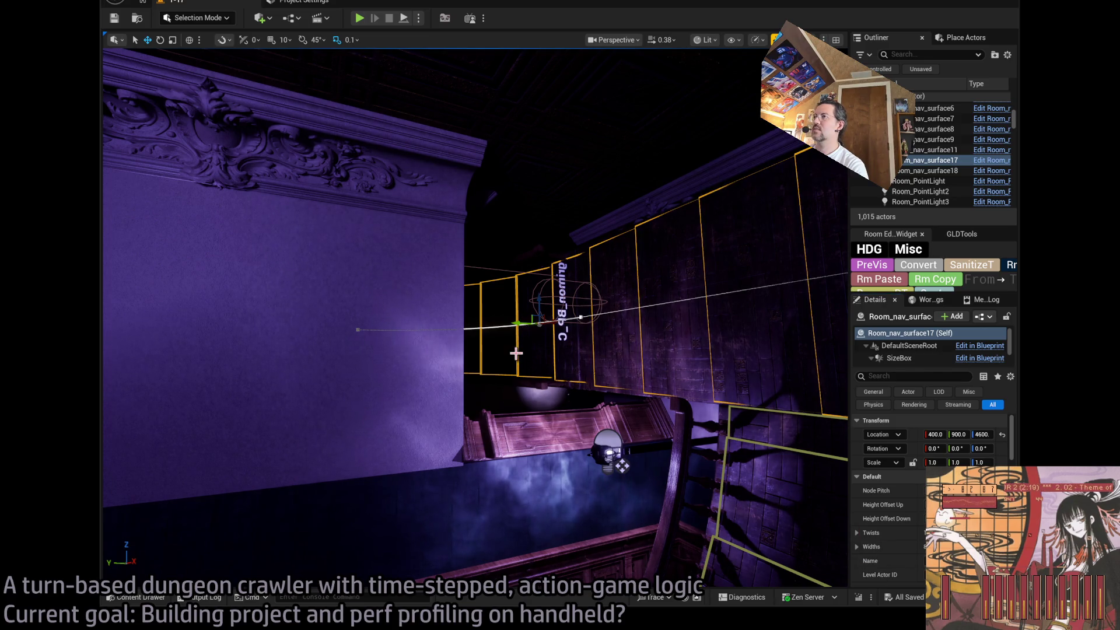
Select and frame Room_SplineMesh2, expand Static Slot 2, and show the LevelInstances/Mansion/1-17 assets
left_click(446, 356)
scroll(899, 525, "down", 10)
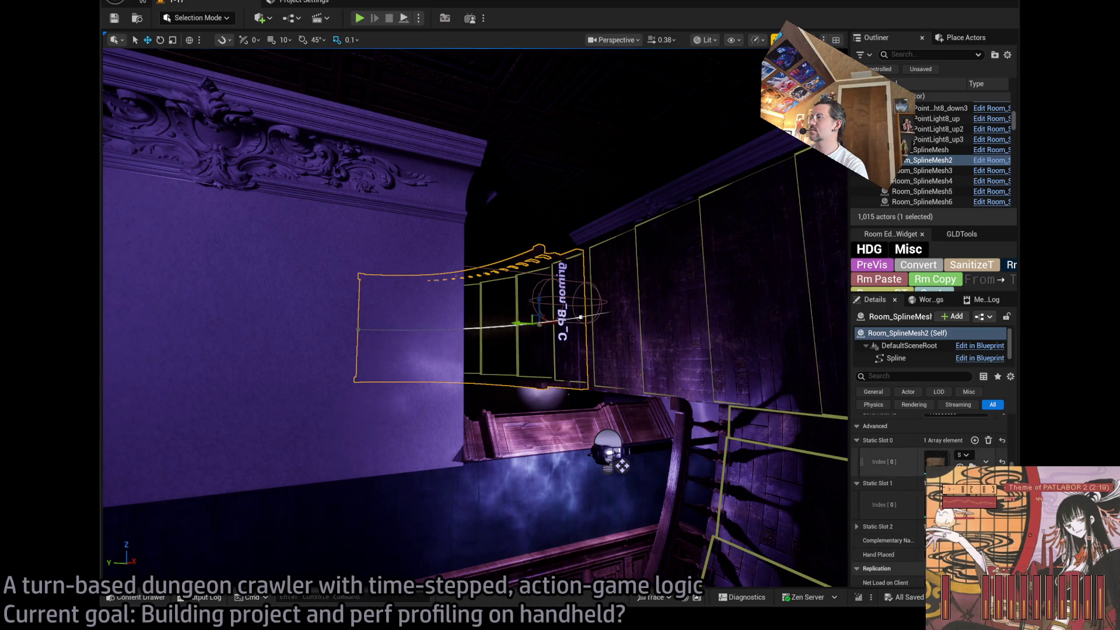
key("f")
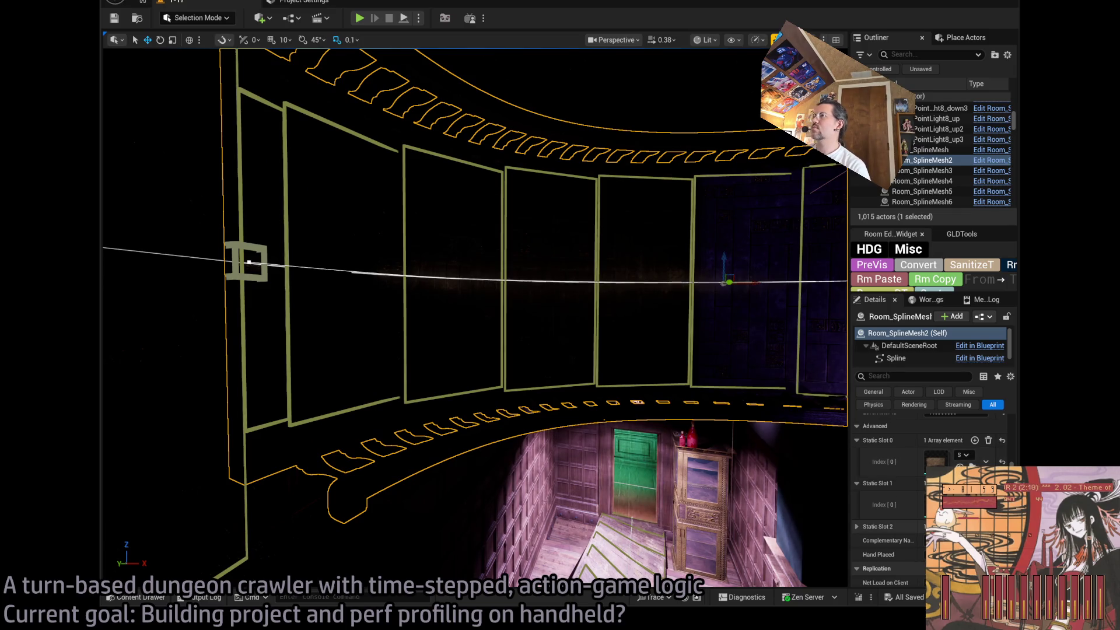
left_click(857, 527)
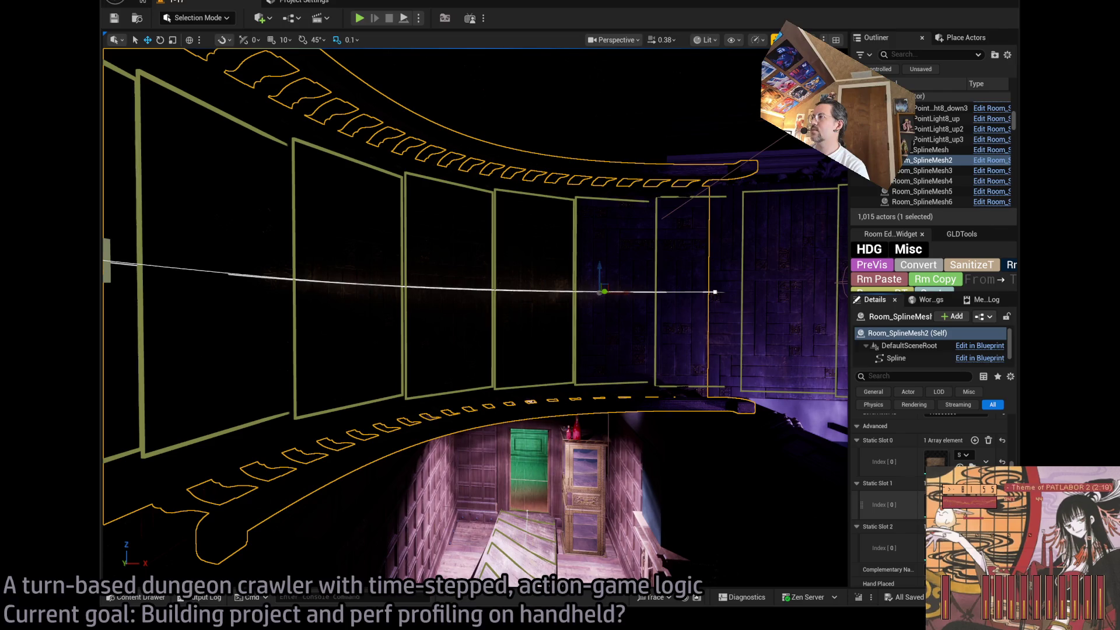
key("ctrl+space")
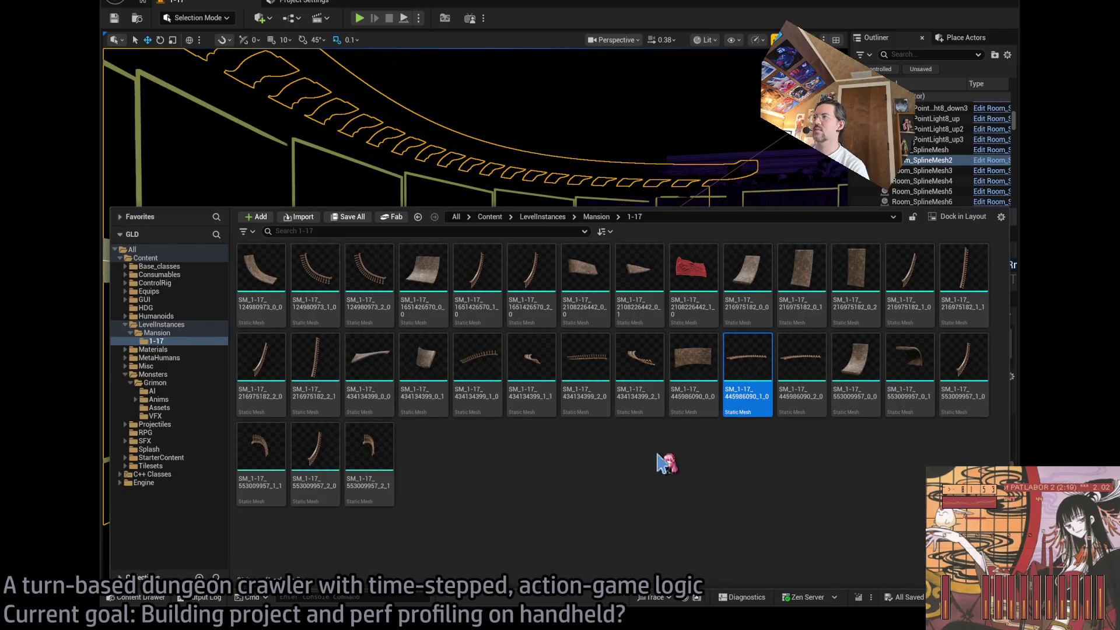
Select the three 445986090 meshes, then delete Room_SplineMesh2's Static Slot 1, 2 and 0 elements
left_click(815, 360)
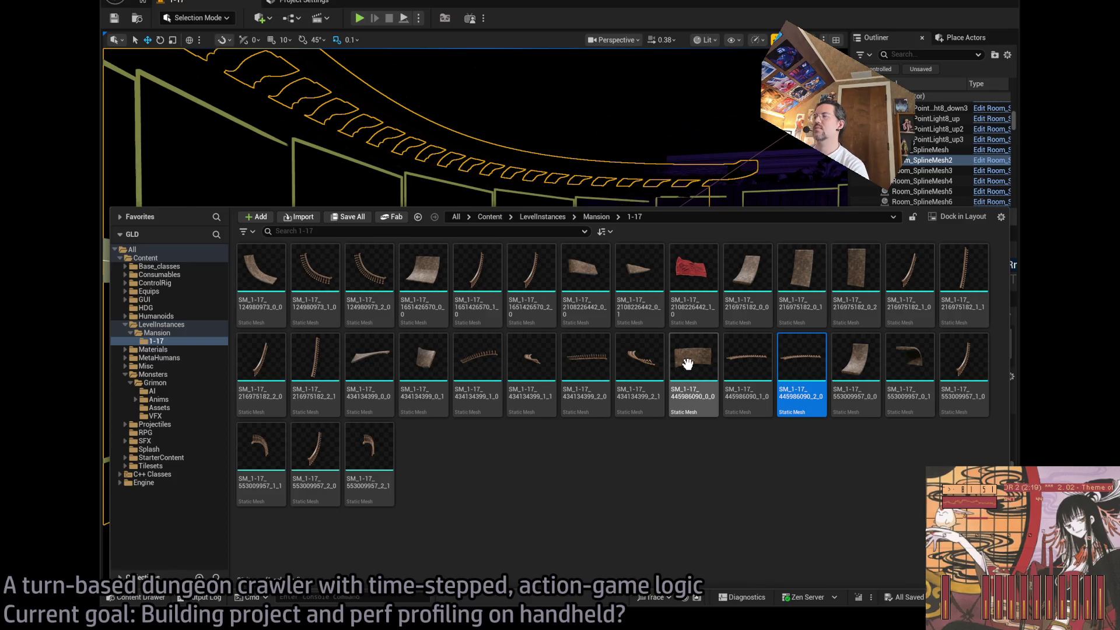
left_click(688, 364, "shift")
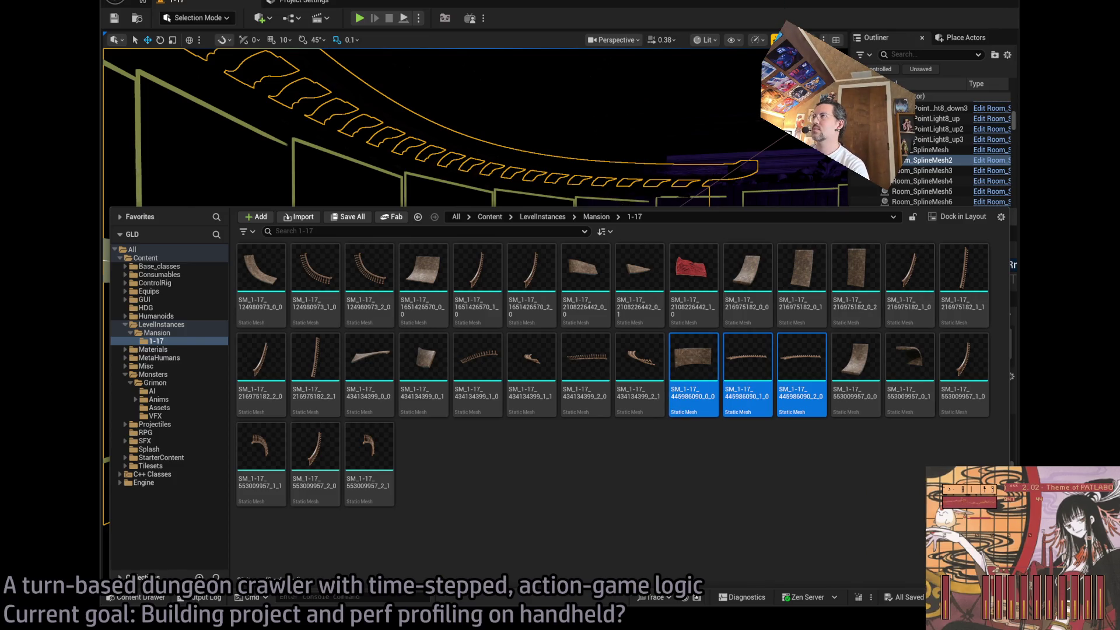
double_click(887, 160)
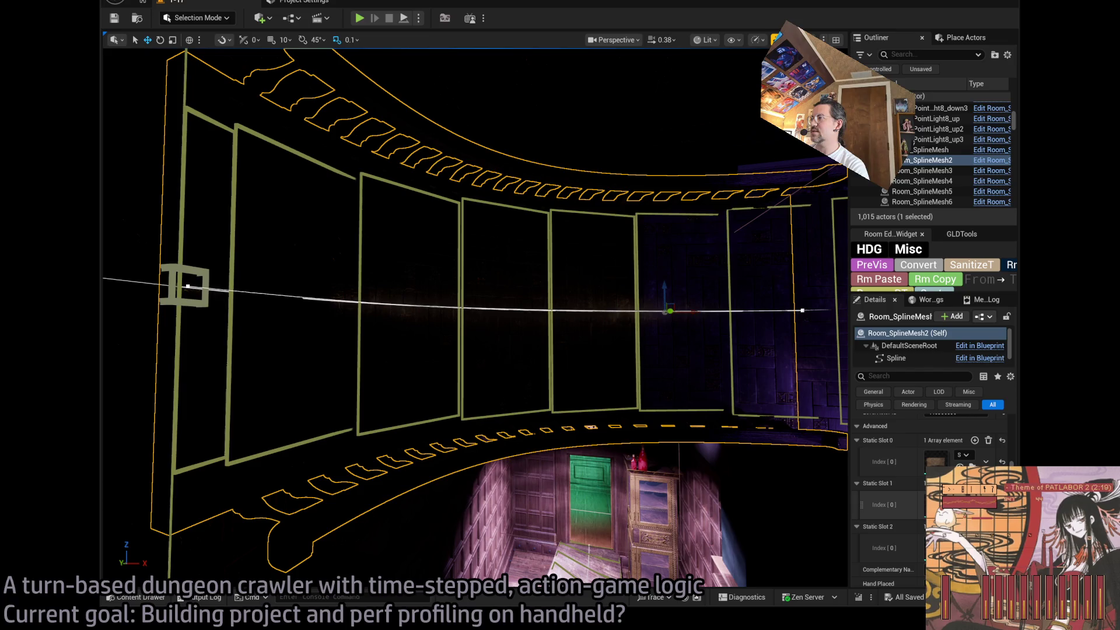
left_click(988, 484)
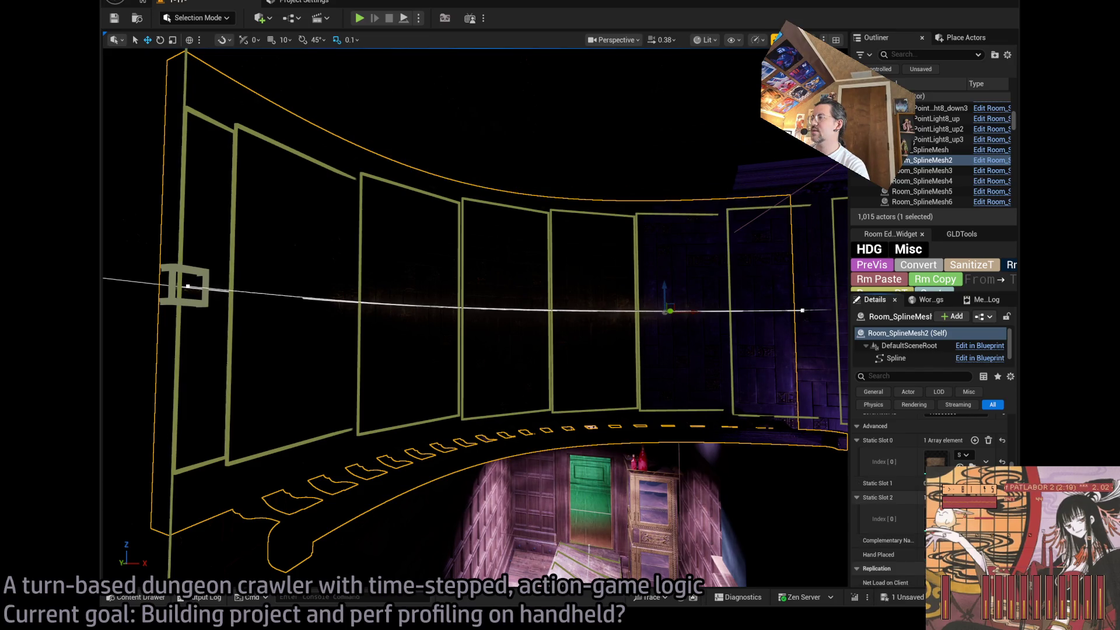
left_click(989, 497)
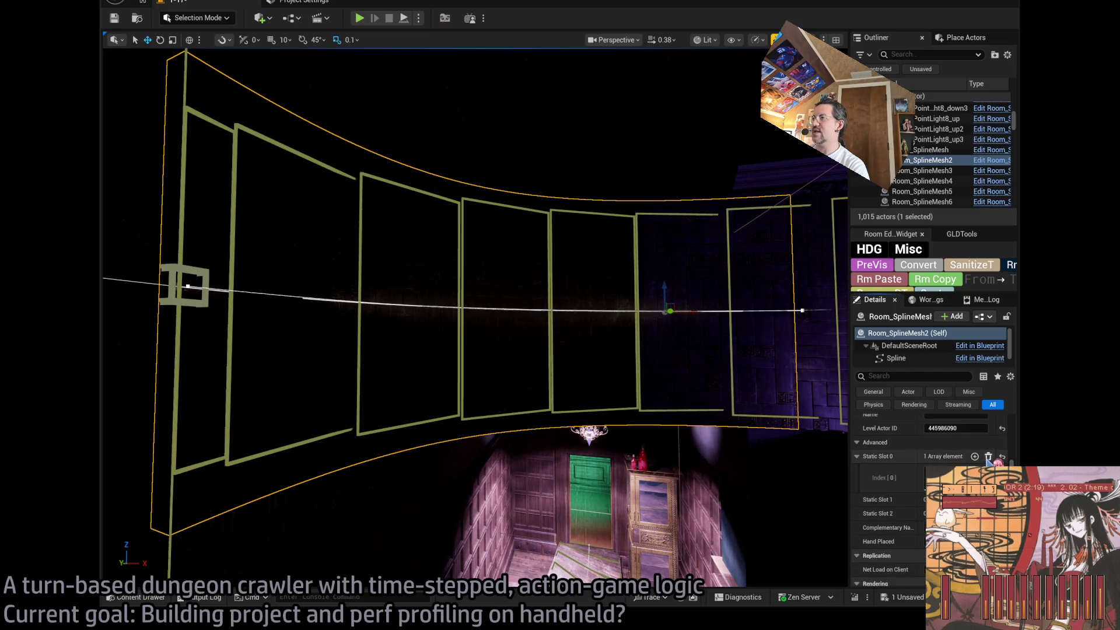
left_click(989, 456)
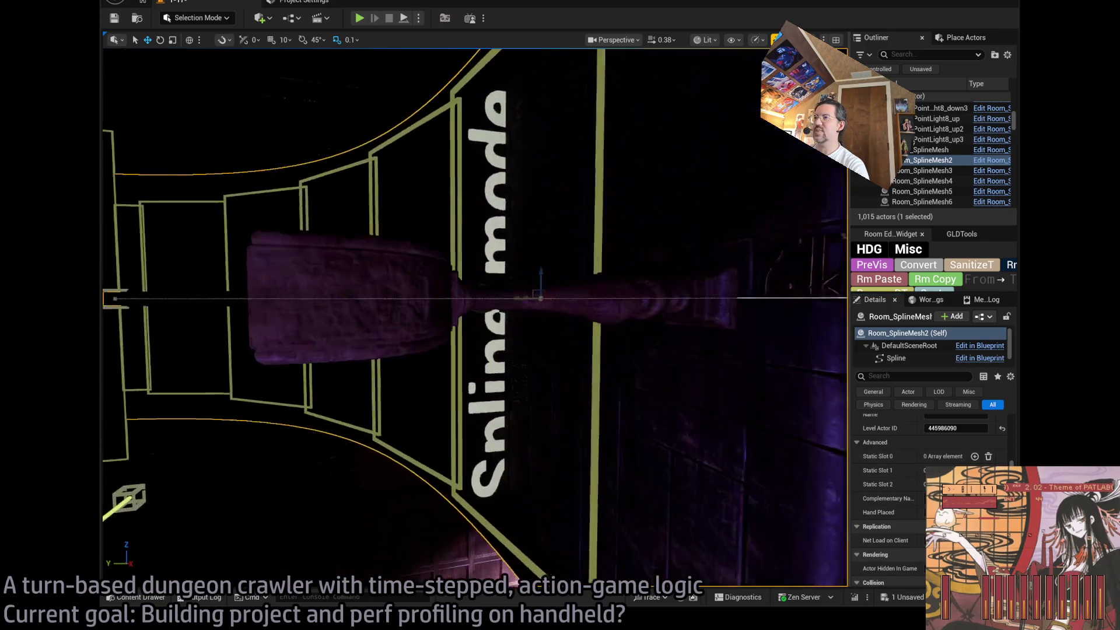
scroll(476, 318, "down", 5)
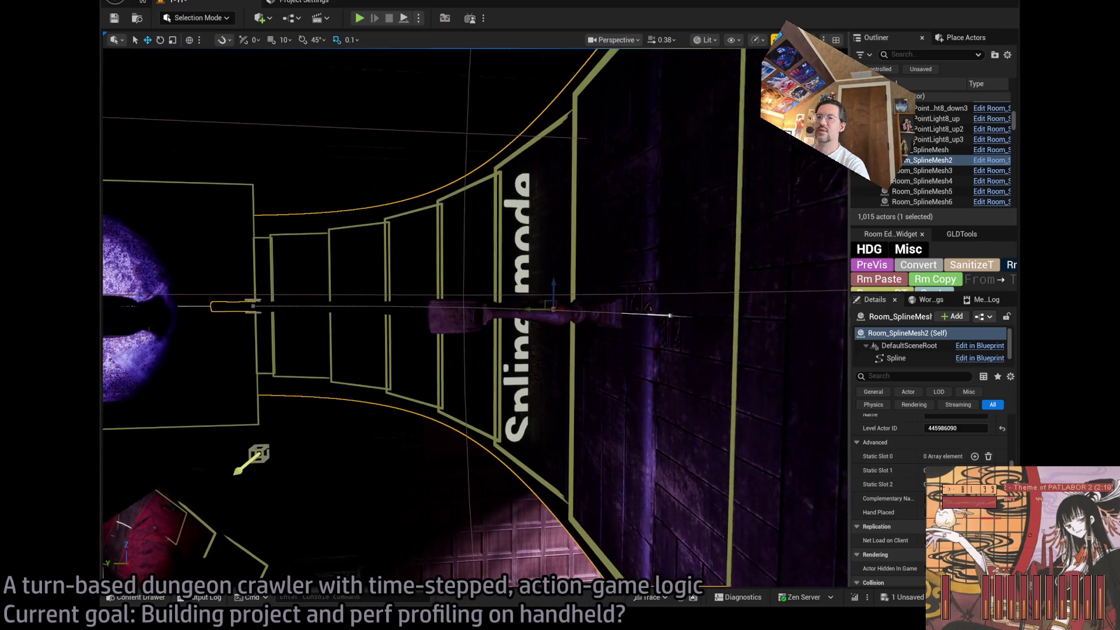
Expand Meshes Slot 1 Index [0] and widen the outliner and details panels
left_click_drag(476, 318, 452, 251)
mouse_move(524, 518)
left_mouse_down()
mouse_move(513, 502)
mouse_move(524, 518)
left_mouse_up()
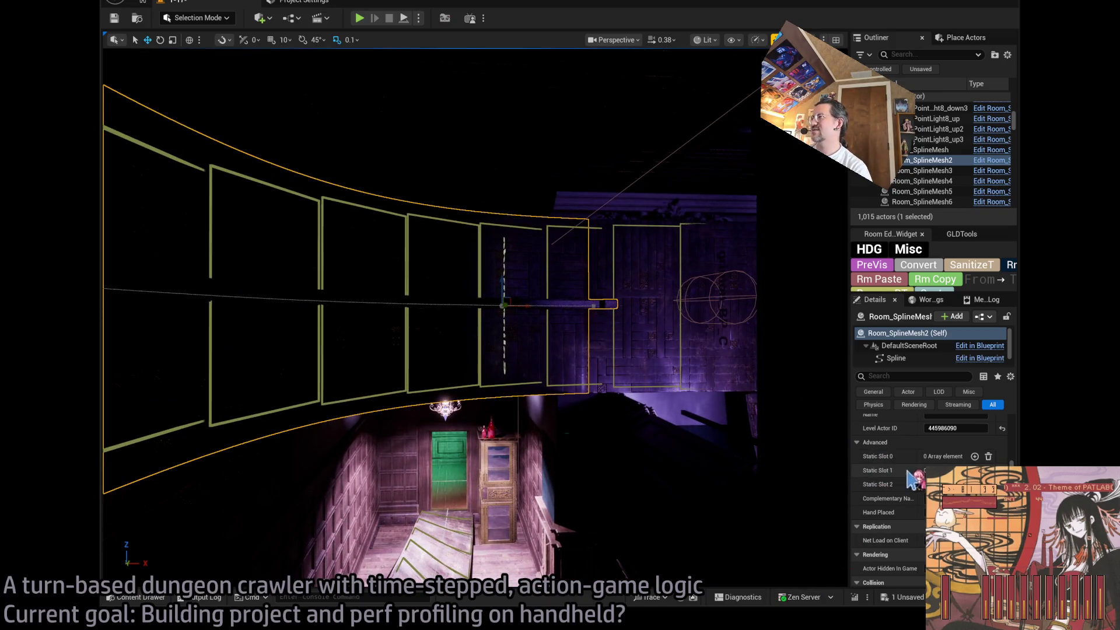
scroll(875, 513, "up", 5)
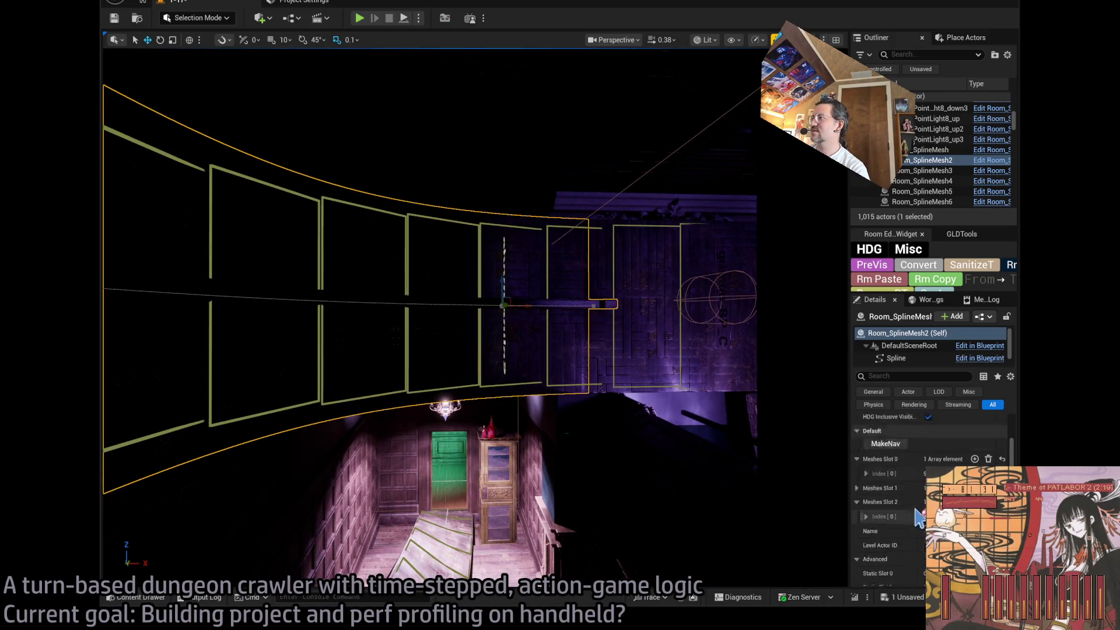
left_click(857, 505)
left_click(866, 519)
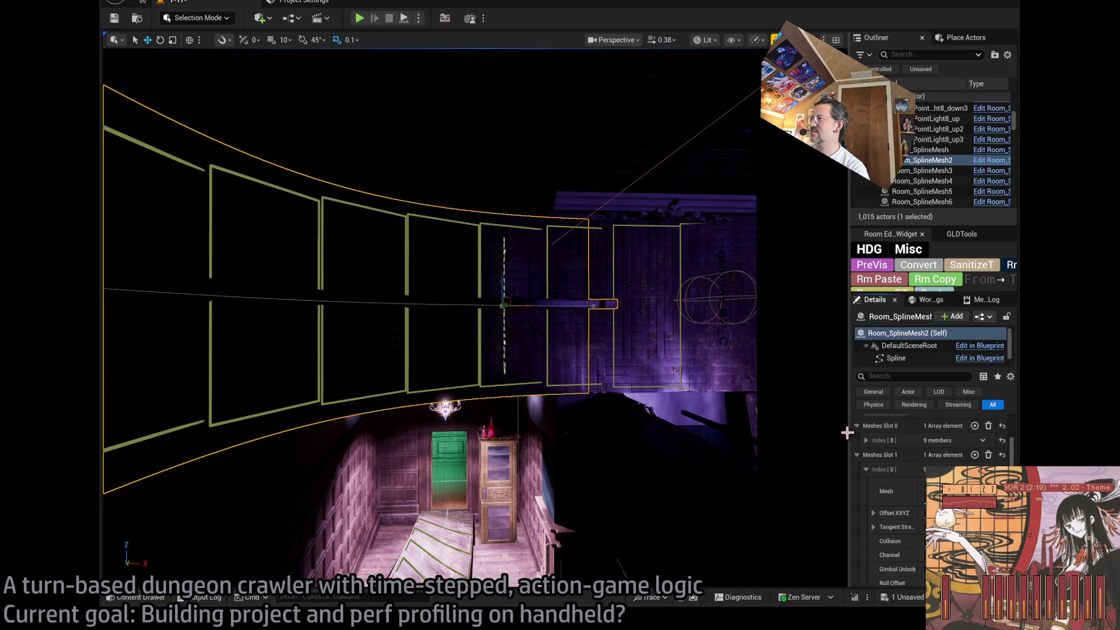
left_click_drag(849, 430, 780, 430)
scroll(896, 503, "down", 3)
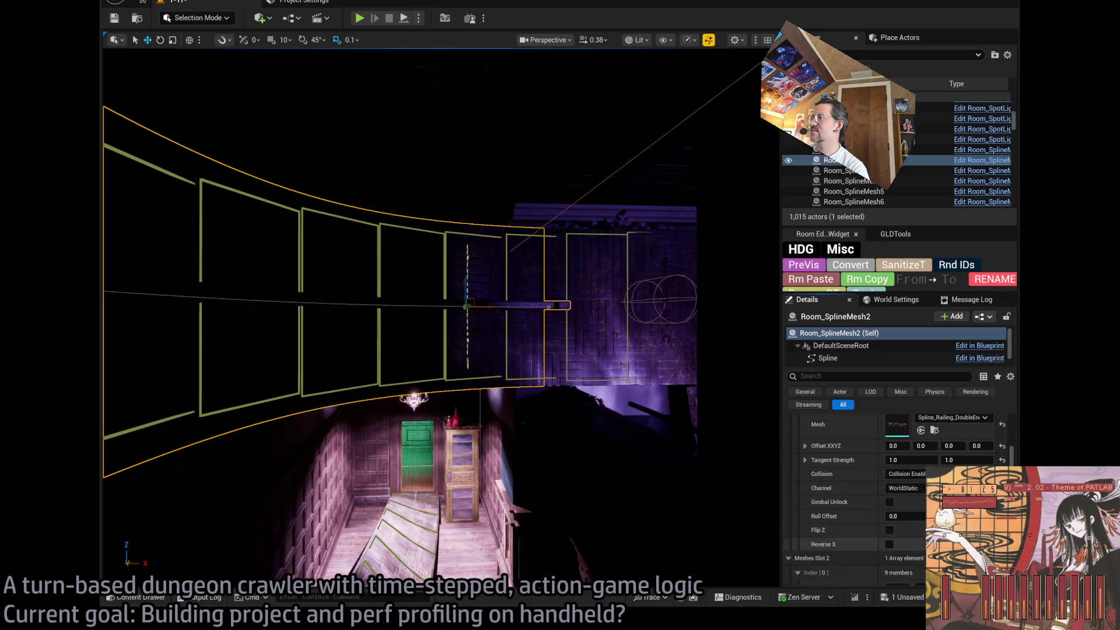
Set Meshes Slot 1's Offset Z to -128 on Room_SplineMesh2, using unlit shading to check it
left_click_drag(949, 446, 869, 446)
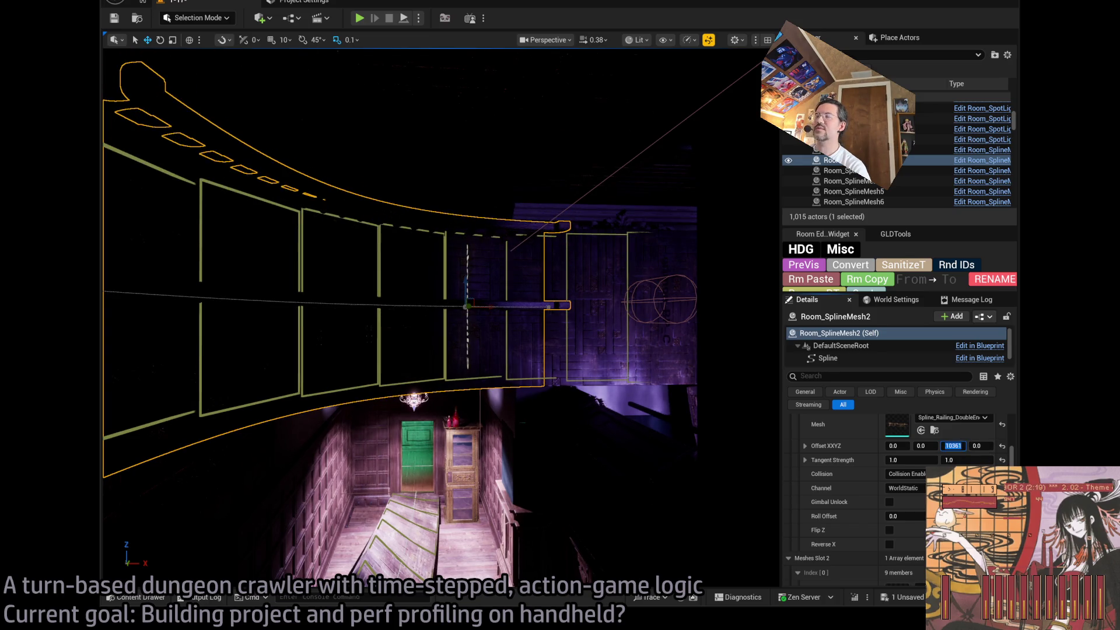
key("Return")
key("f")
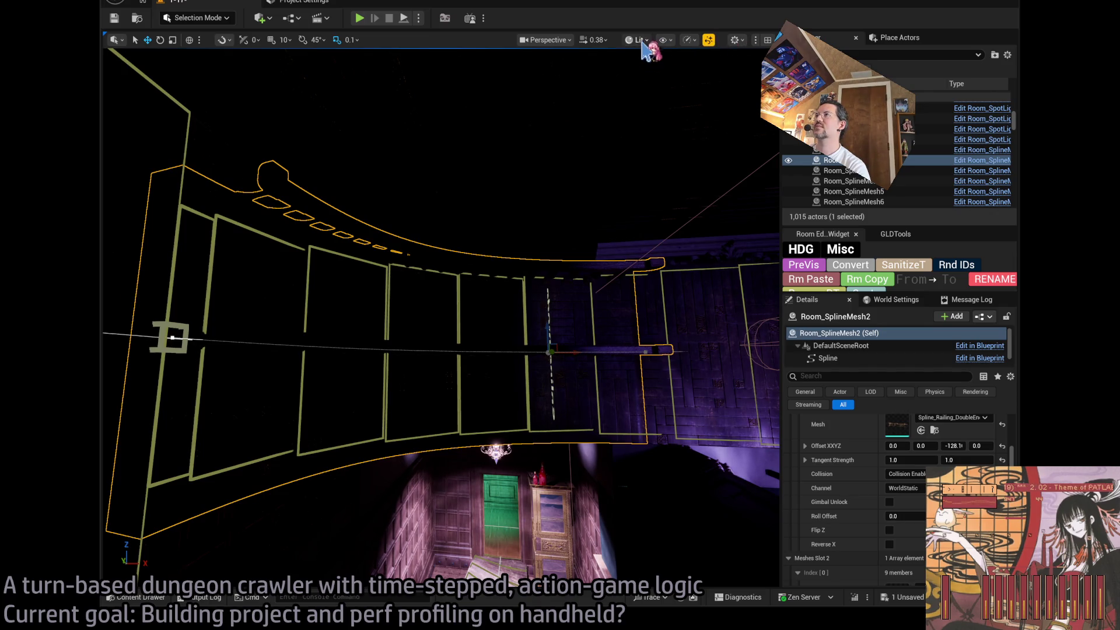
key("alt+3")
scroll(665, 94, "up", 5)
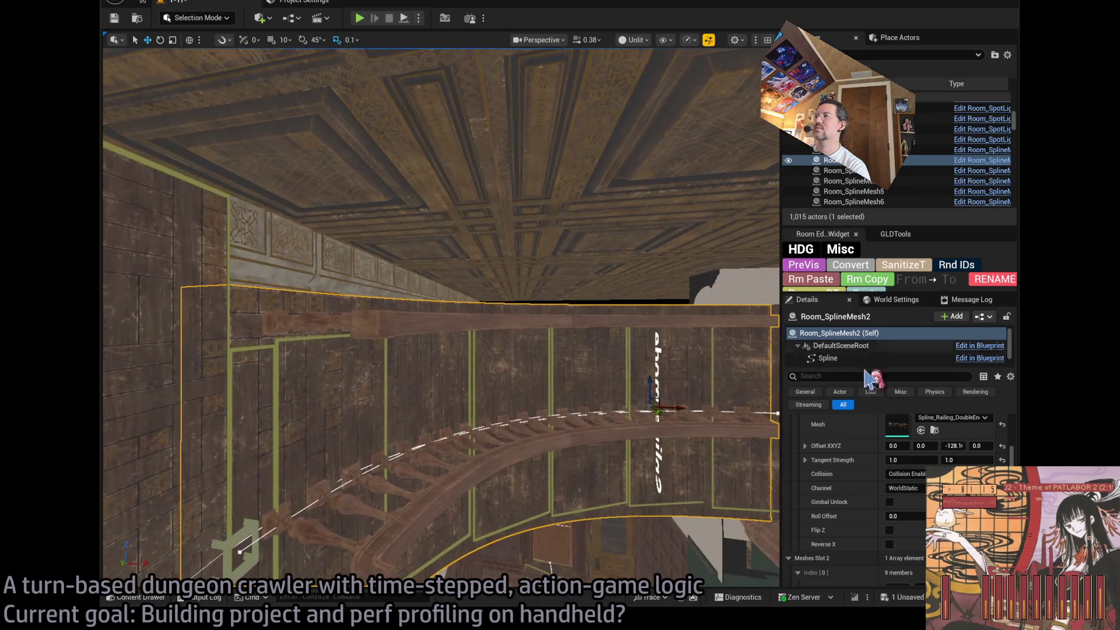
left_click(954, 446)
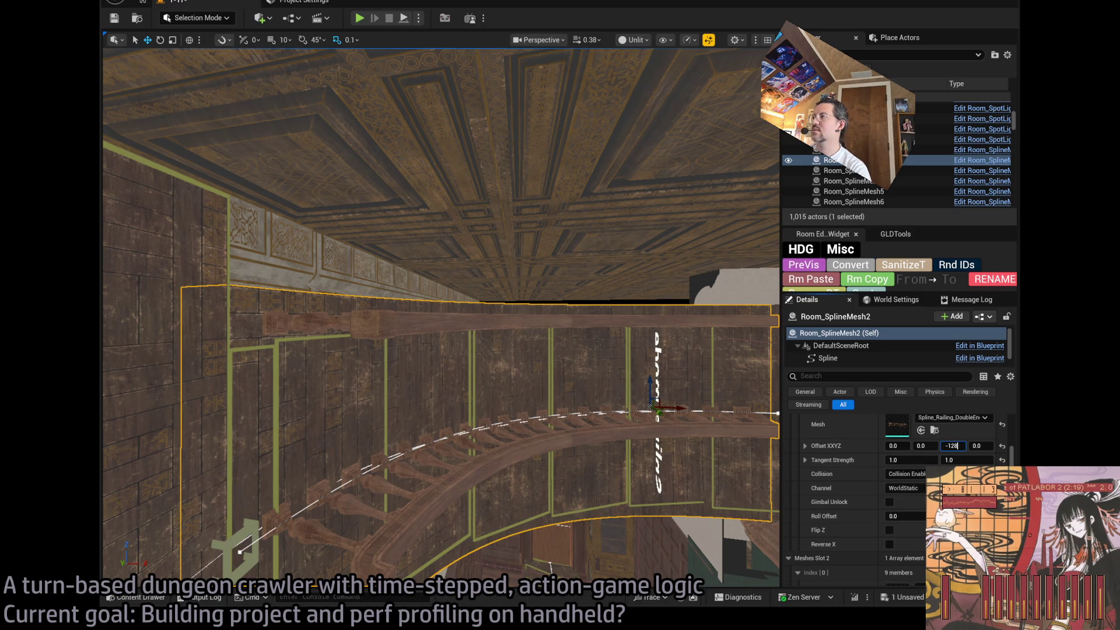
key("Return")
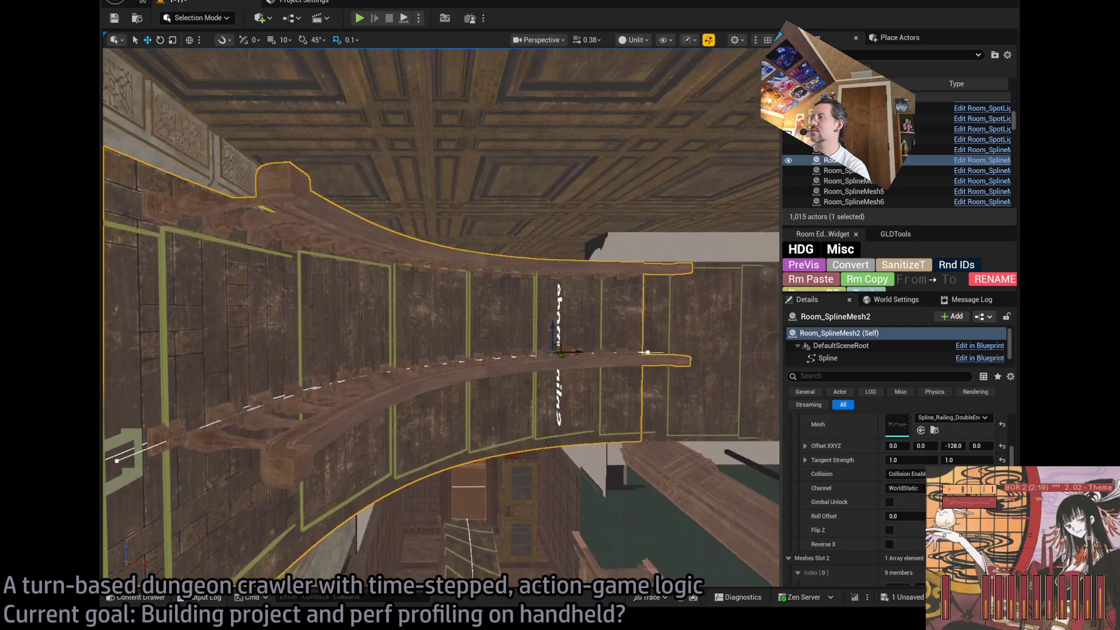
Orbit the viewport to inspect the lowered curved railing from below
scroll(881, 526, "down", 3)
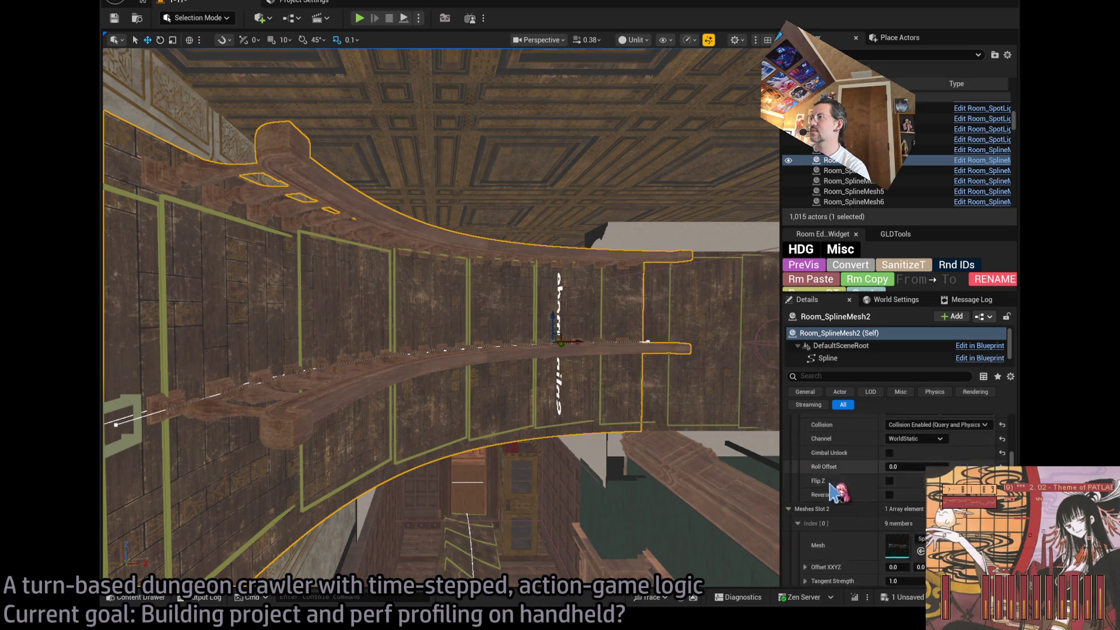
scroll(881, 526, "down", 3)
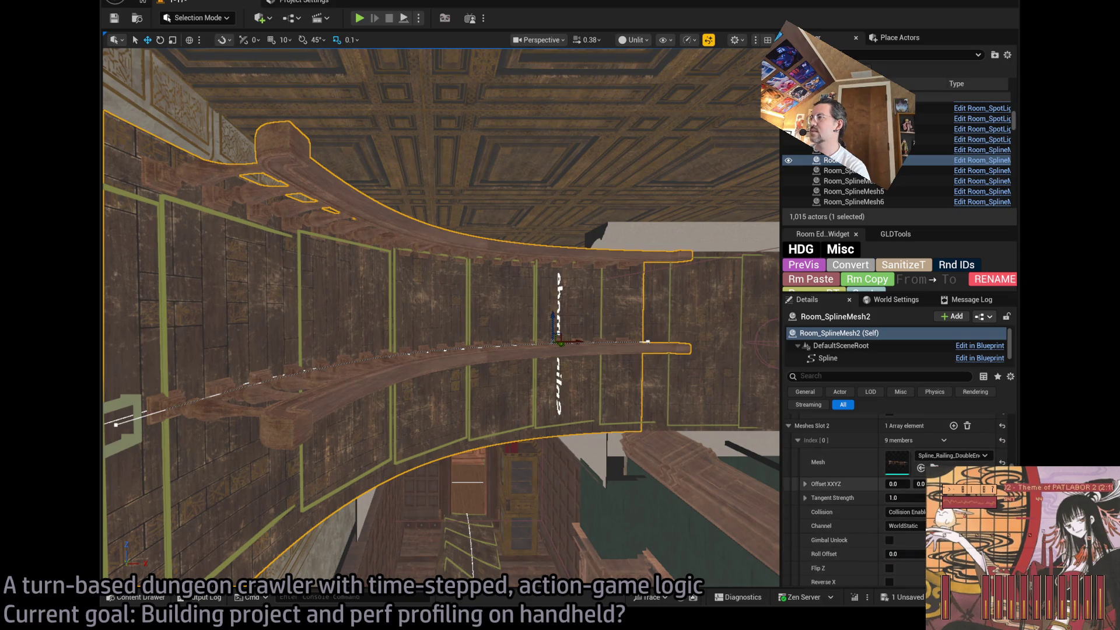
mouse_move(443, 315)
left_mouse_down()
mouse_move(484, 280)
mouse_move(595, 395)
mouse_move(595, 373)
mouse_move(558, 412)
left_mouse_up()
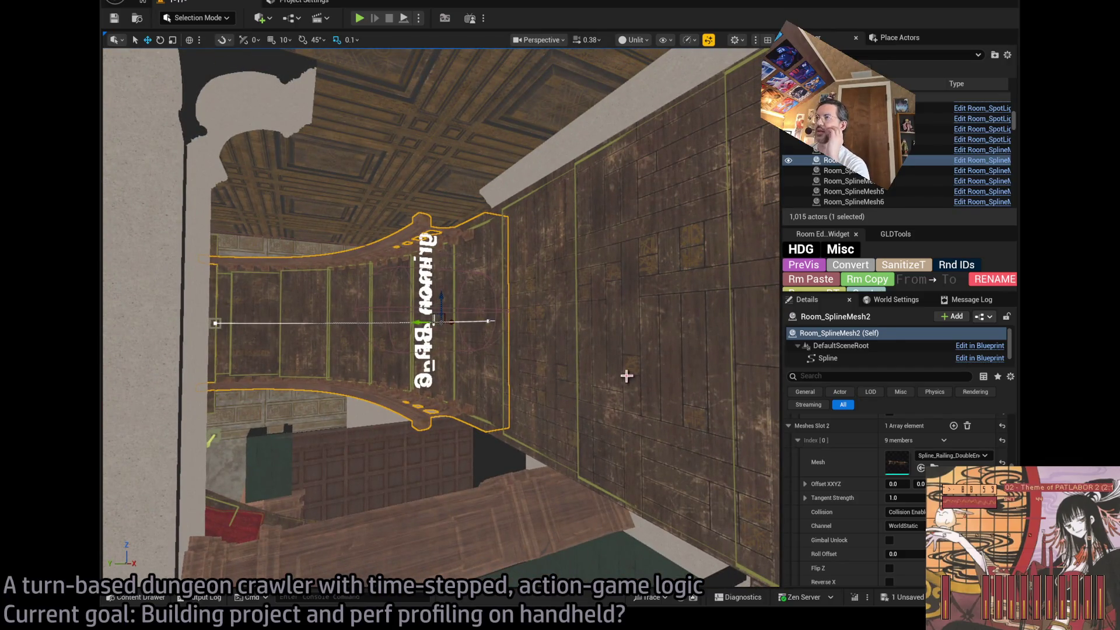
left_click_drag(626, 377, 615, 360)
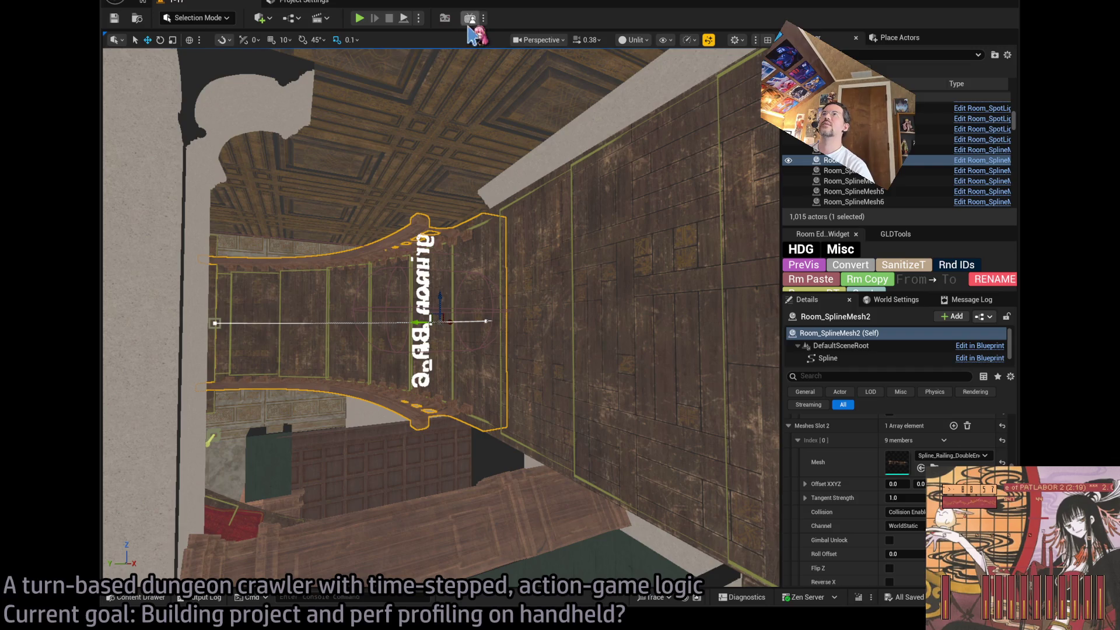
Open the GLDTools panel and browse the Mansion 1-17 mesh assets, then return to the railing
left_click(446, 21)
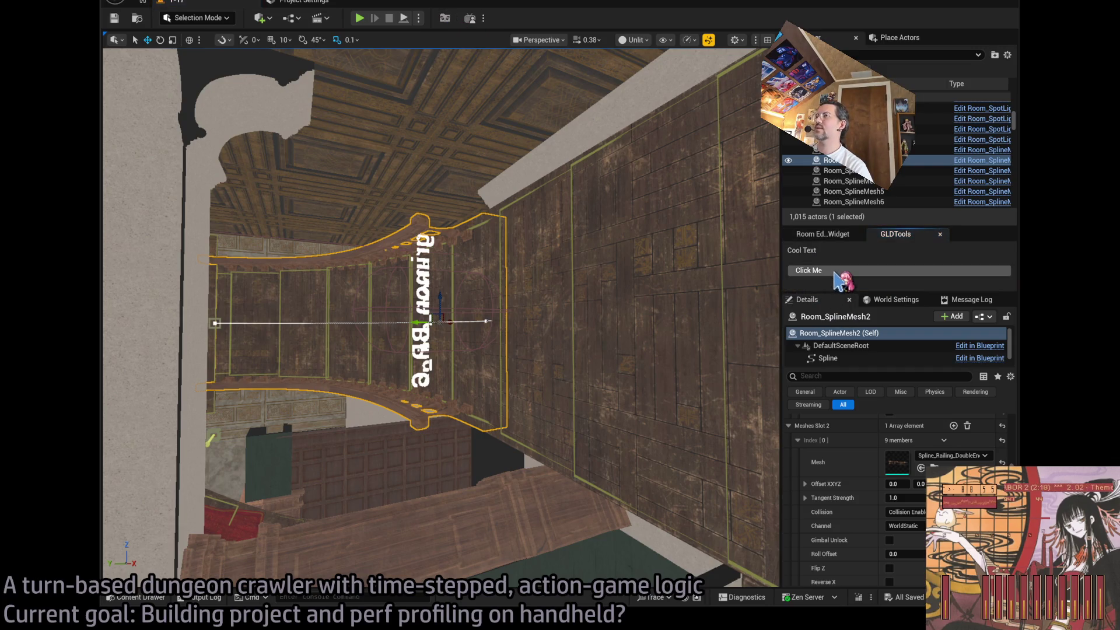
left_click(136, 597)
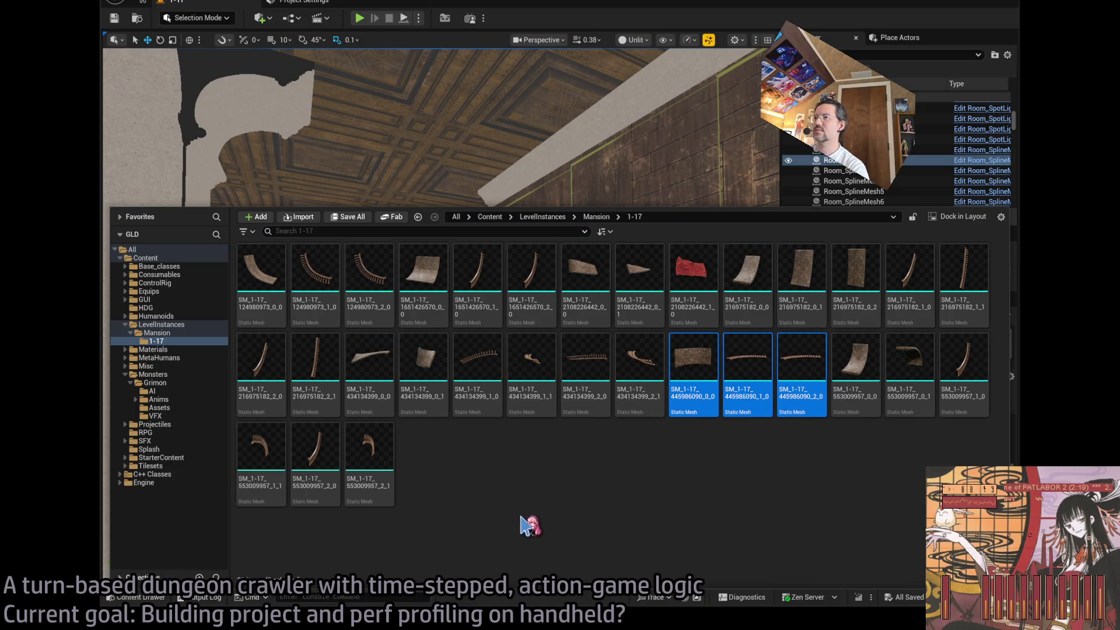
double_click(829, 160)
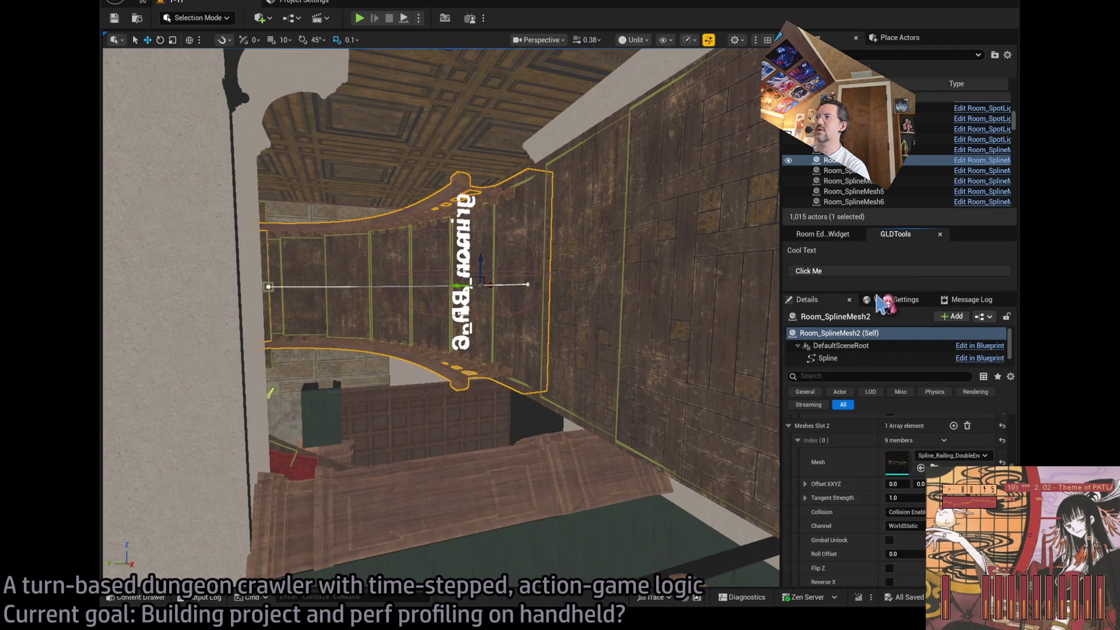
left_click_drag(659, 391, 660, 326)
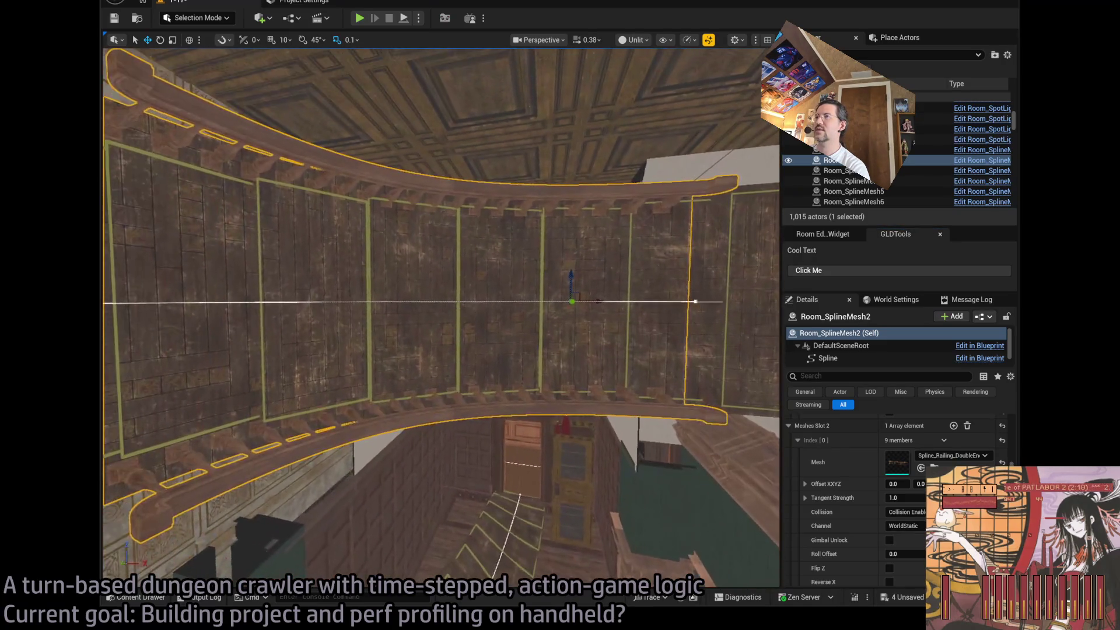
scroll(875, 502, "down", 5)
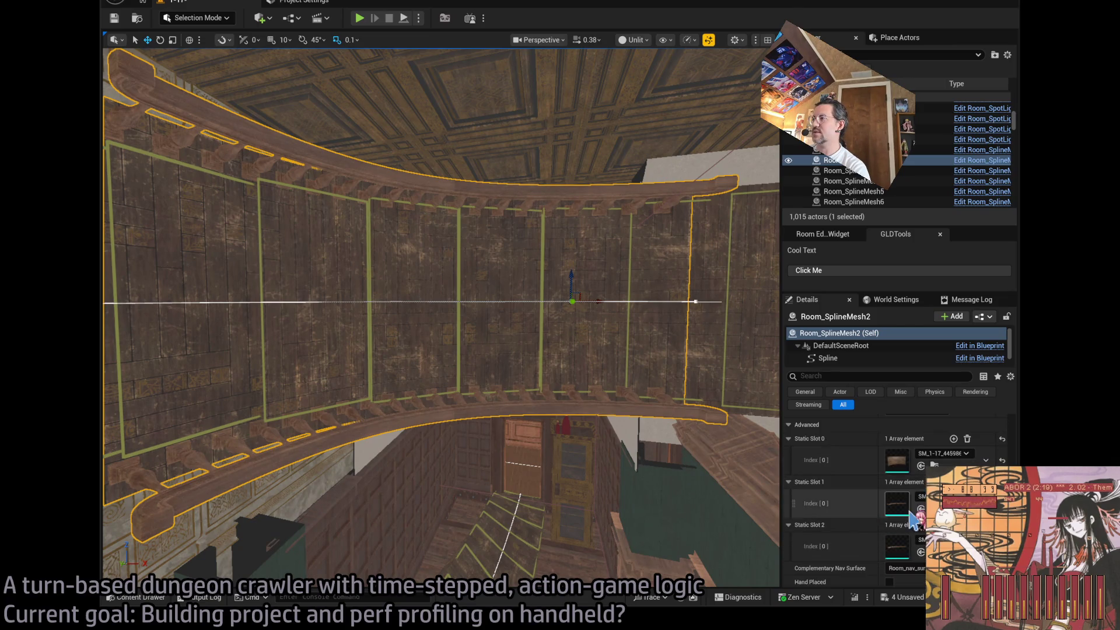
Frame the selected railing, save all changes, and show the packaging build output log
left_click(898, 513)
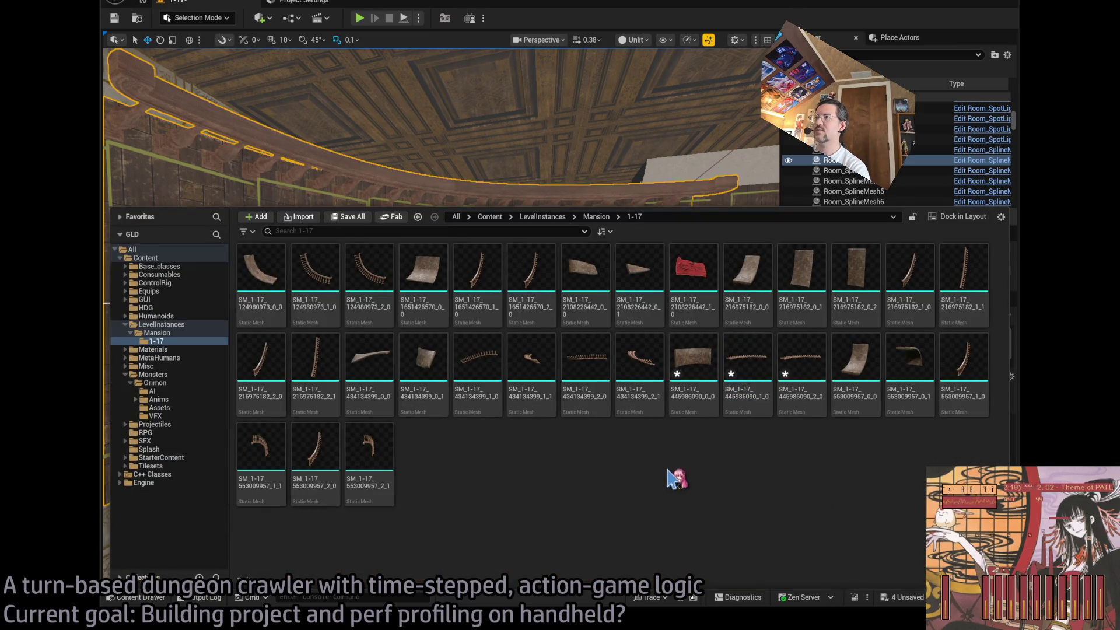
left_click(540, 153)
key("f")
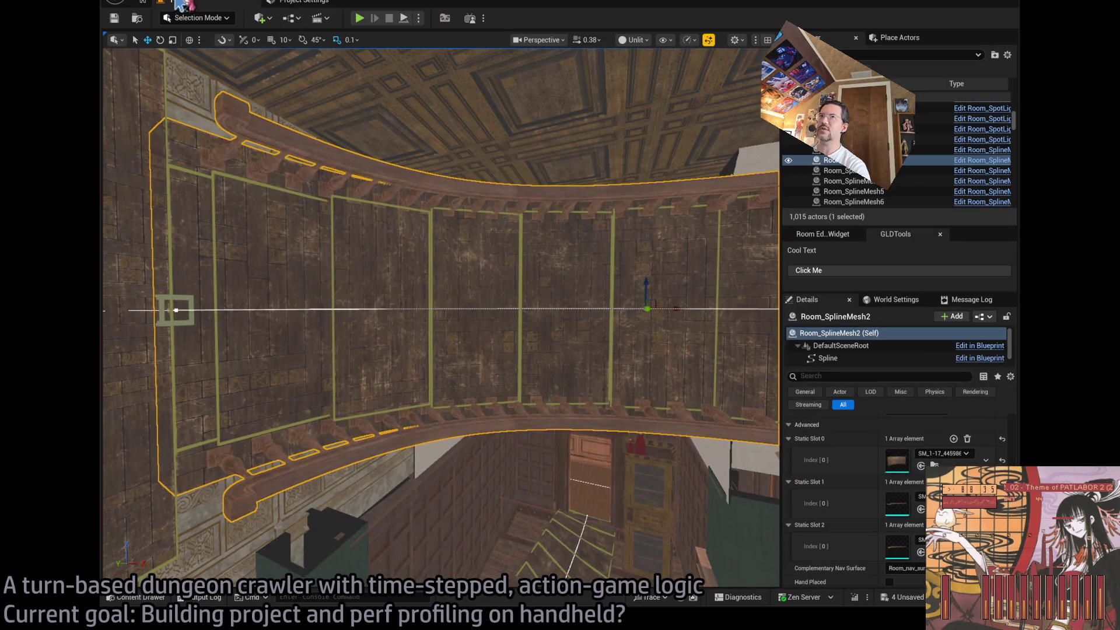
key("ctrl+s")
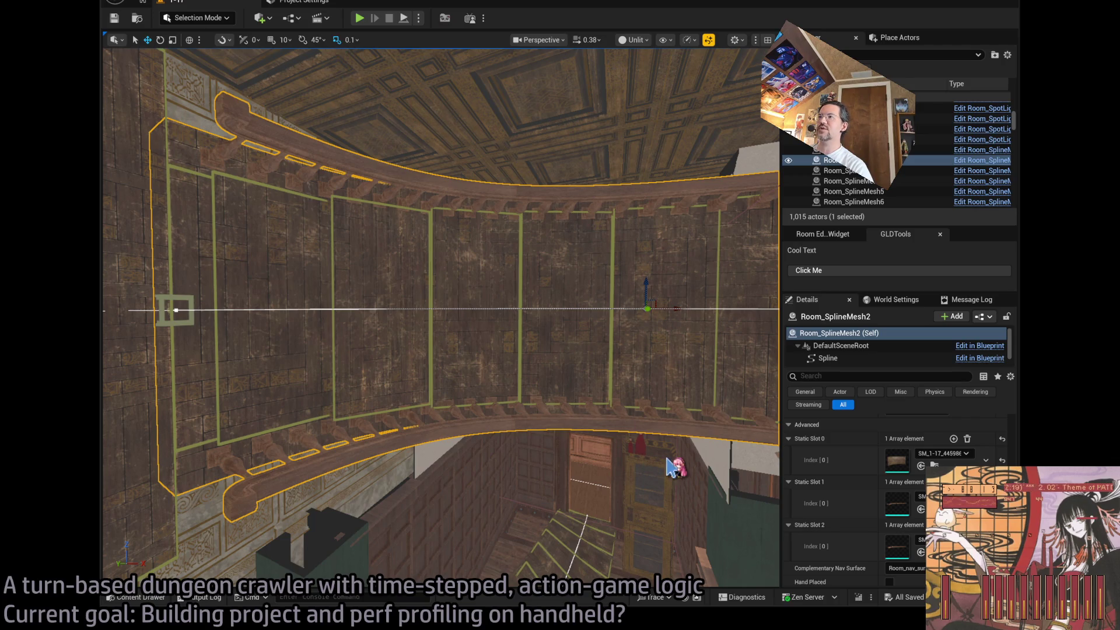
left_click(200, 598)
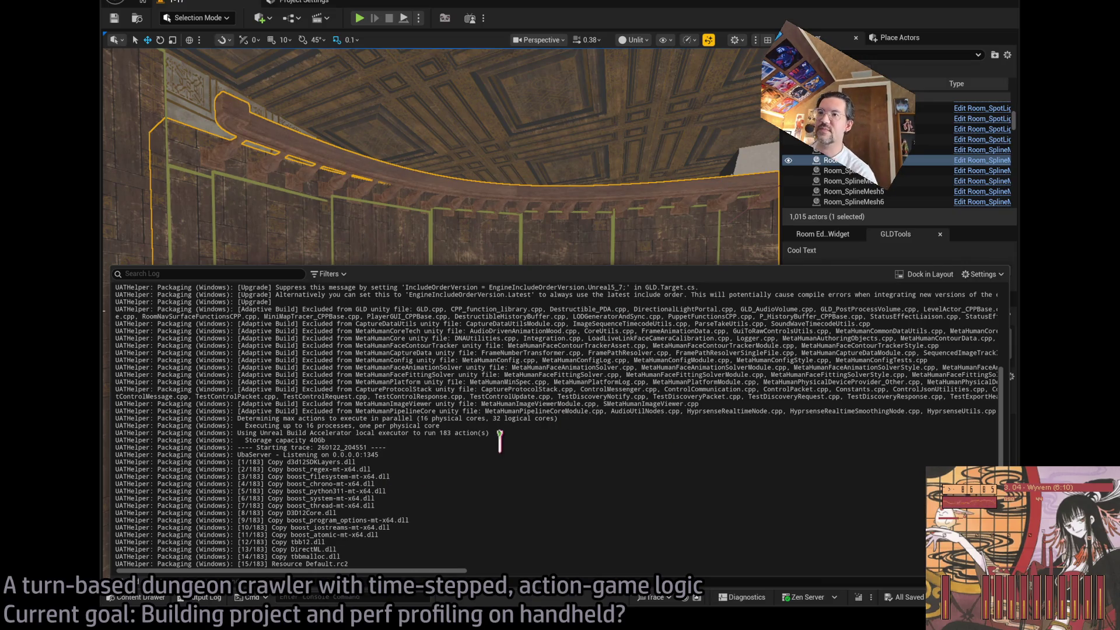
Check the build result in Rider, then follow the packaging log through UHT to 183 queued actions
key("alt+Tab")
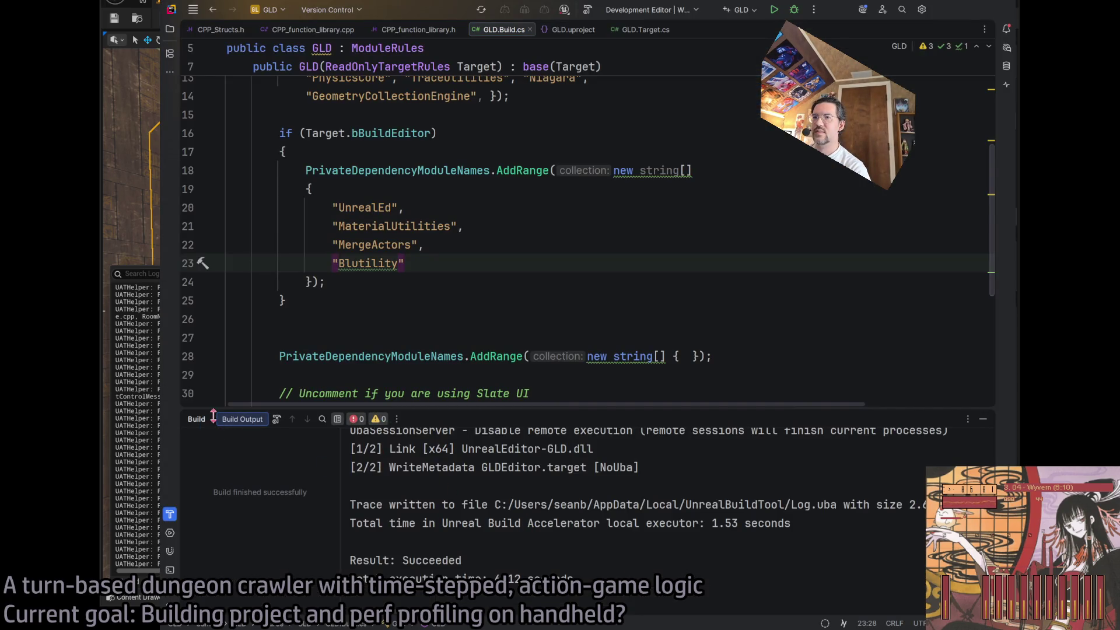
scroll(535, 505, "up", 2)
scroll(535, 505, "down", 2)
key("alt+Tab")
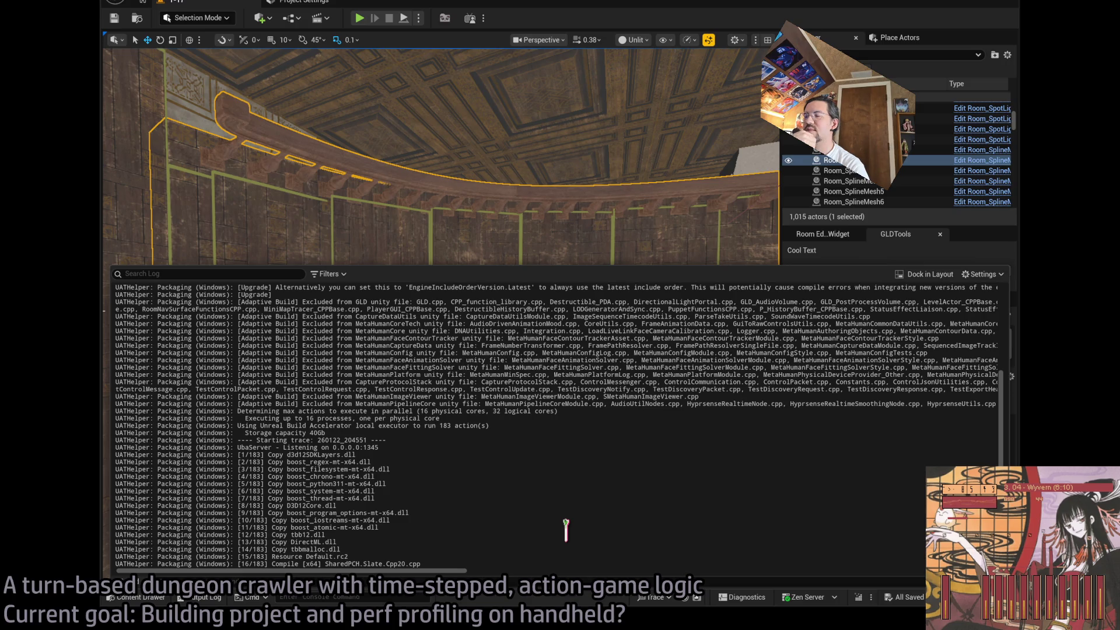
scroll(566, 529, "up", 6)
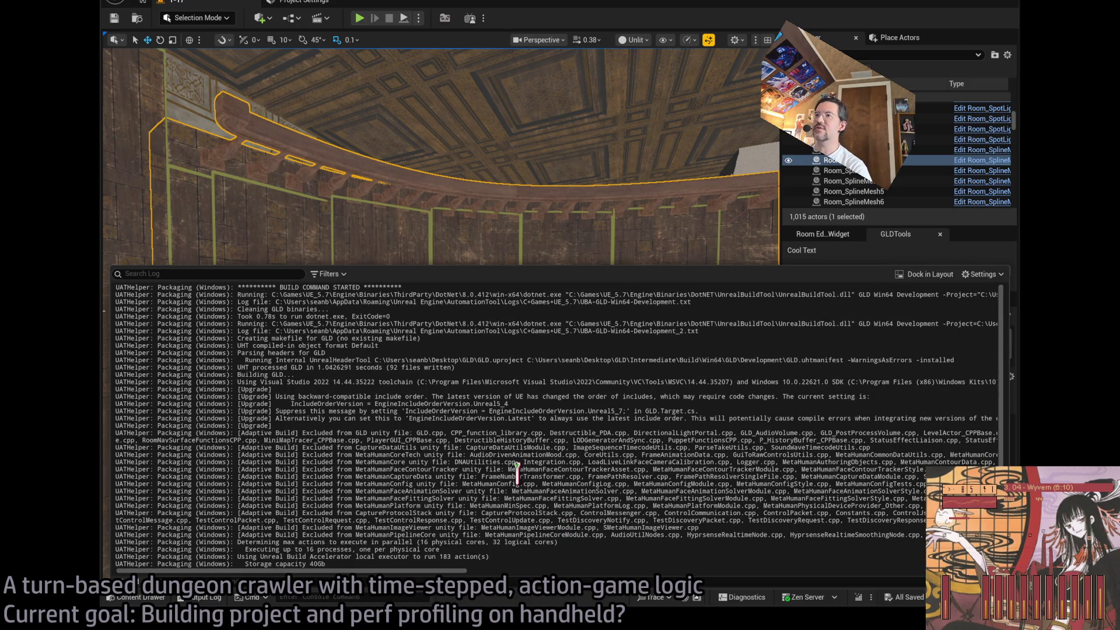
scroll(516, 472, "down", 8)
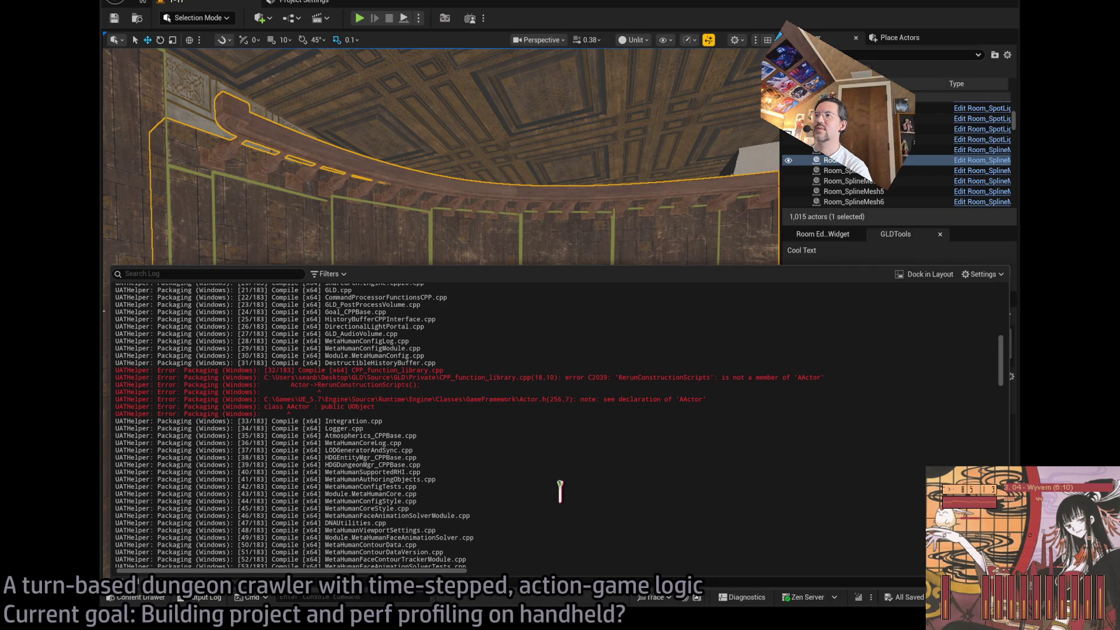
Inspect the missing-include and Destructible_PDA error lines as packaging ends in BUILD FAILED (ExitCode=6)
scroll(561, 491, "down", 20)
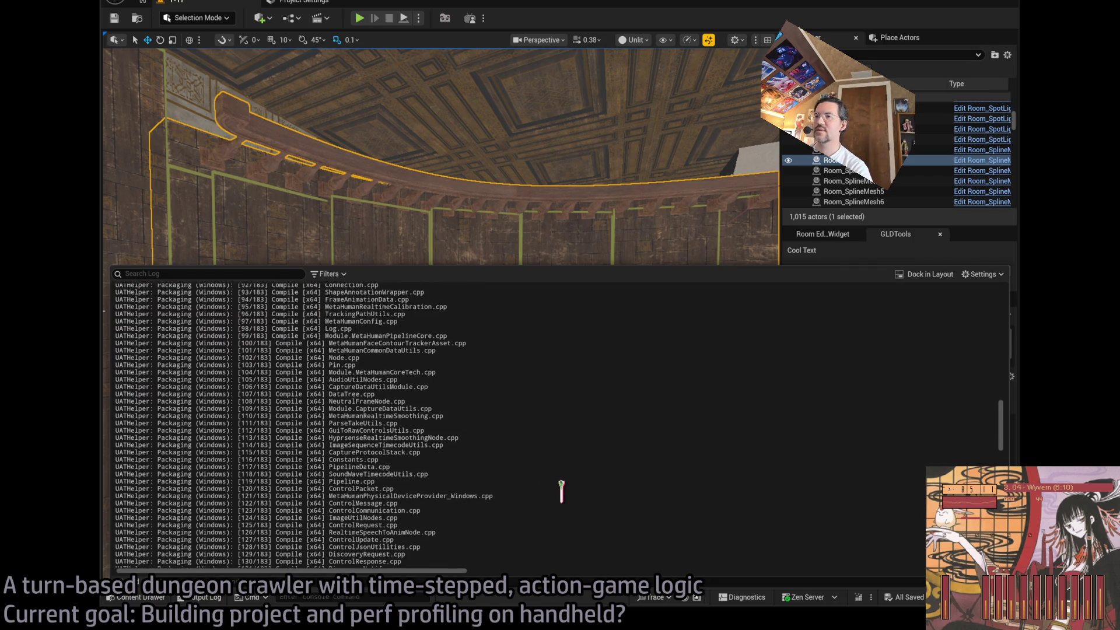
scroll(562, 491, "down", 4)
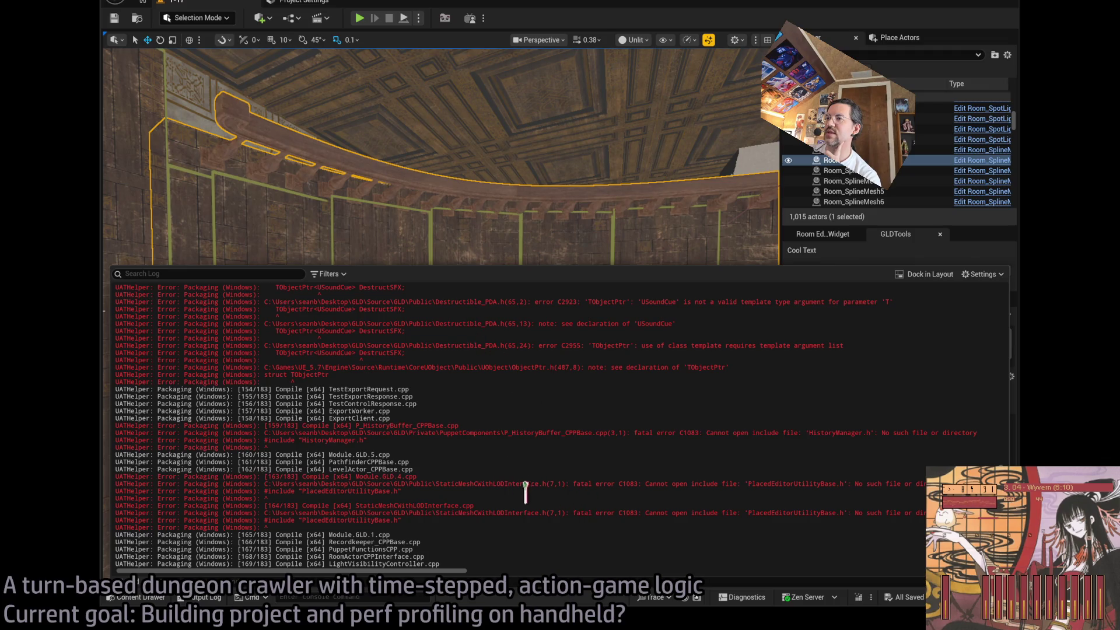
left_click_drag(430, 483, 450, 495)
left_click(452, 493)
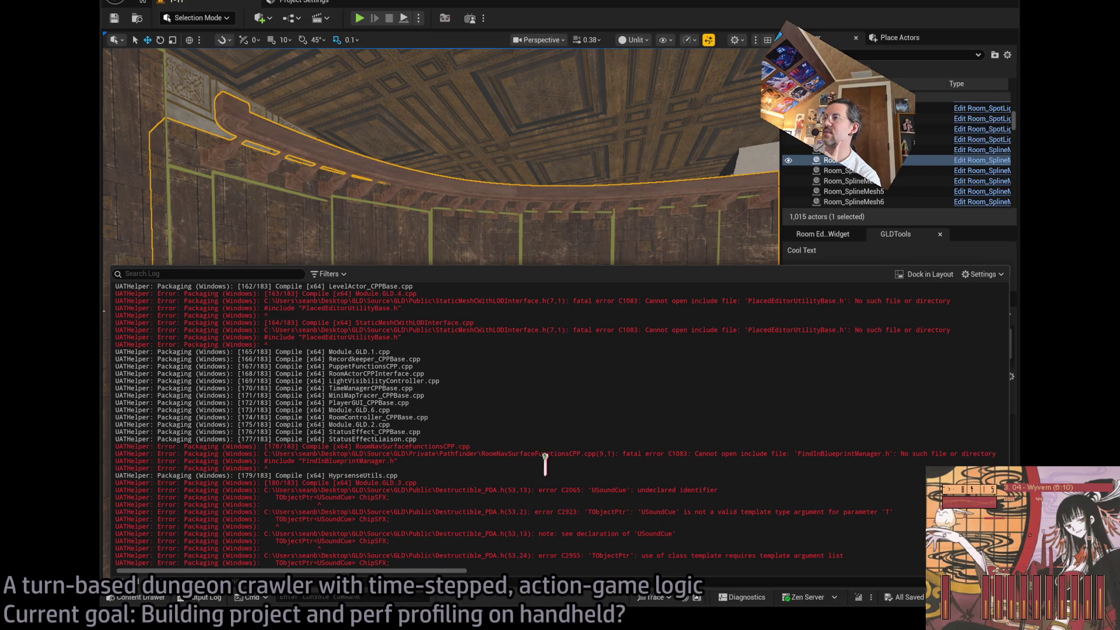
left_click_drag(555, 460, 500, 432)
left_click(474, 458)
left_click(502, 432)
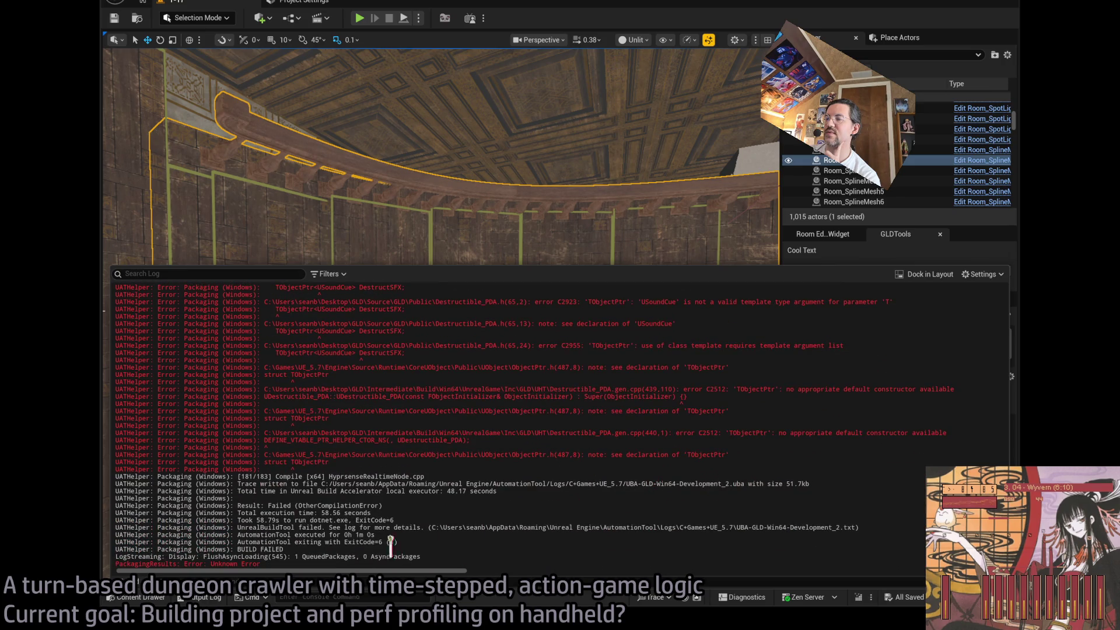
Scroll up to error C2039 in CPP_function_library.cpp: 'RerunConstructionScripts' is not a member of 'AActor'
mouse_move(344, 561)
left_mouse_down()
mouse_move(409, 478)
mouse_move(425, 433)
left_mouse_up()
left_click(435, 514)
scroll(625, 461, "up", 7)
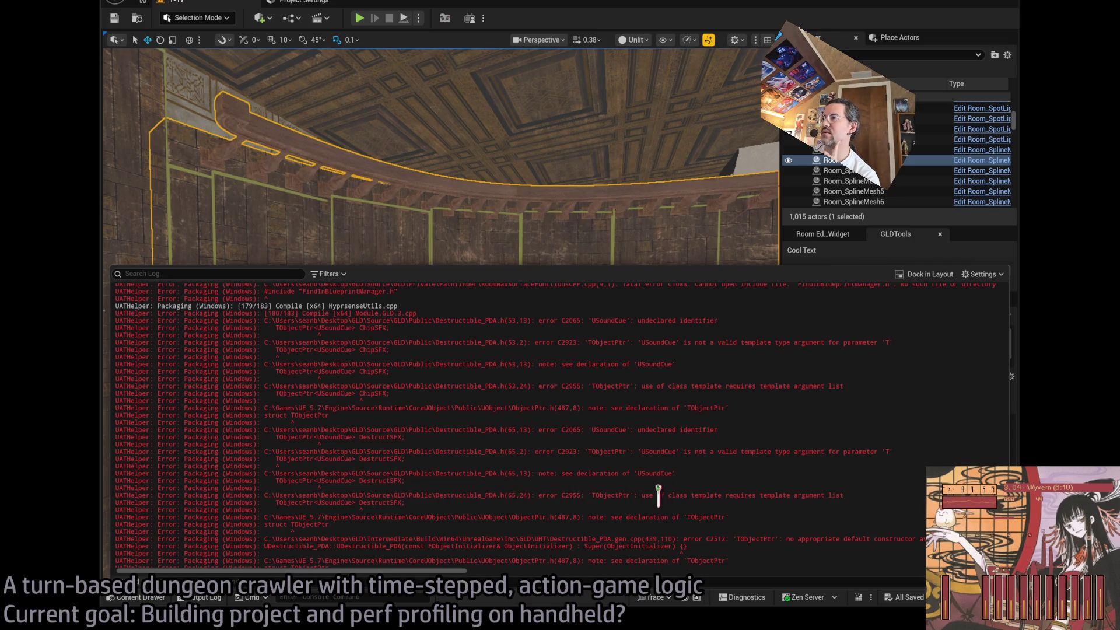
scroll(542, 482, "up", 10)
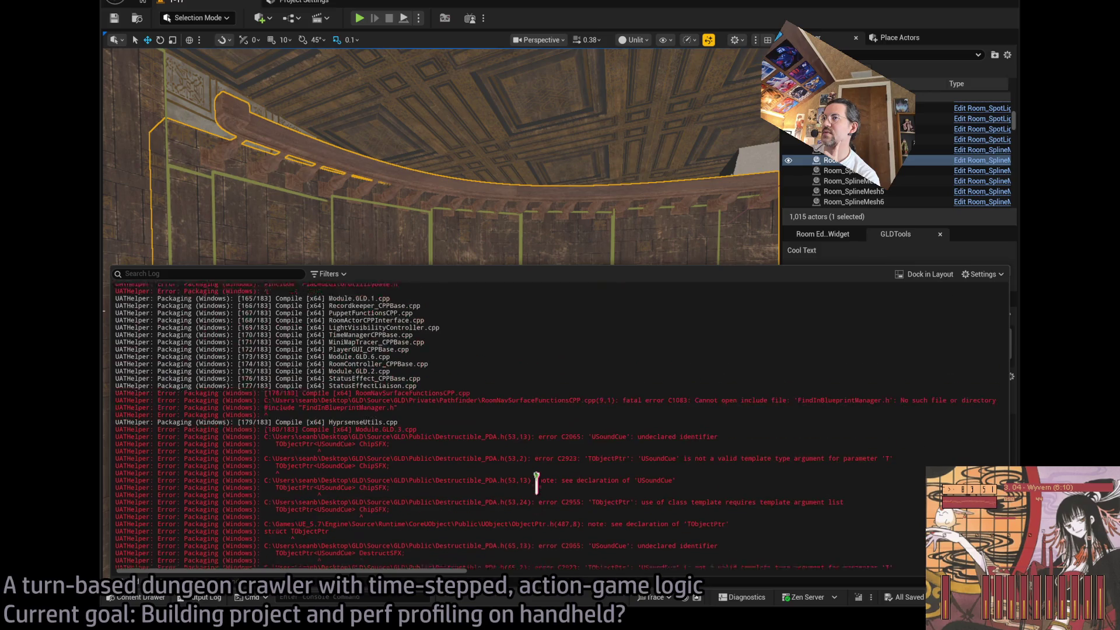
scroll(538, 507, "down", 2)
scroll(538, 508, "down", 4)
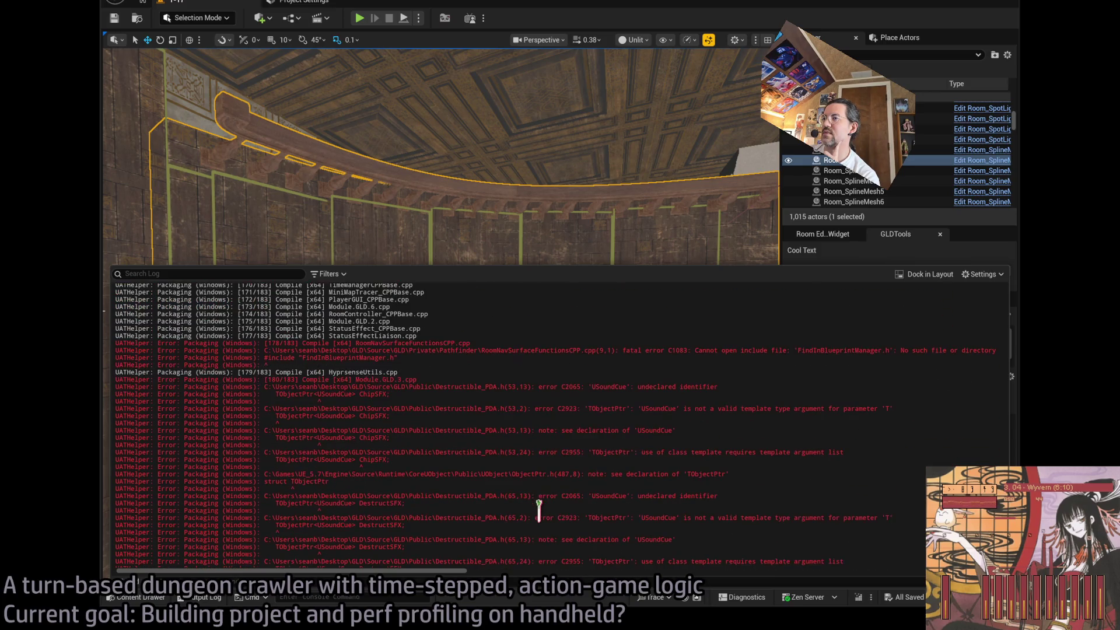
scroll(539, 508, "up", 20)
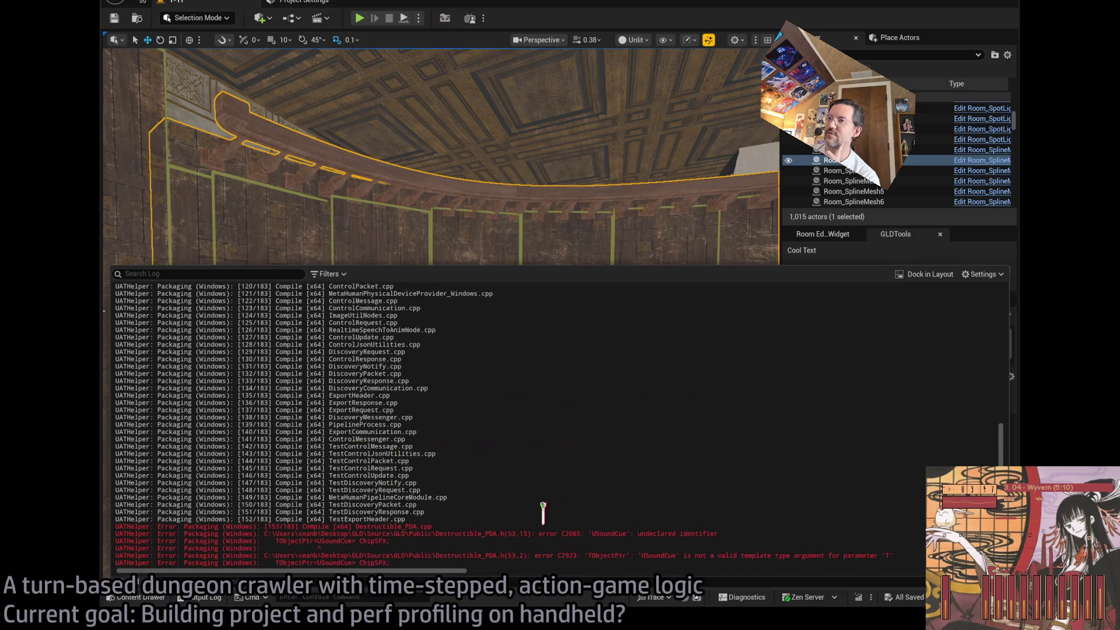
scroll(543, 507, "up", 20)
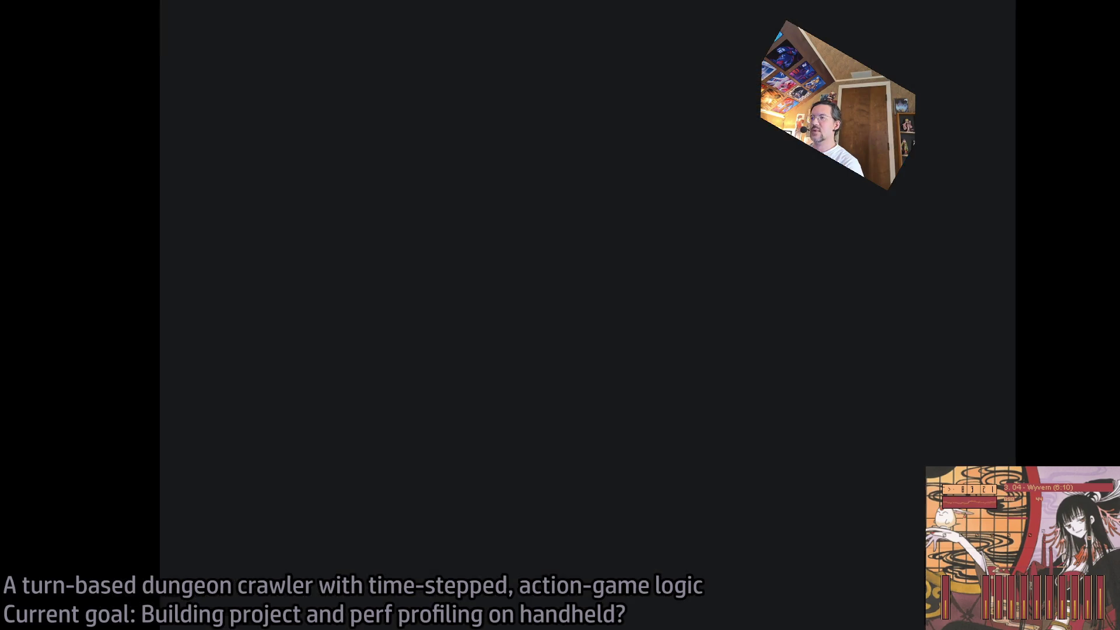
In CPP_function_library.cpp, find the RerunConstructionScripts call and wrap it in { } braces
left_click(287, 31)
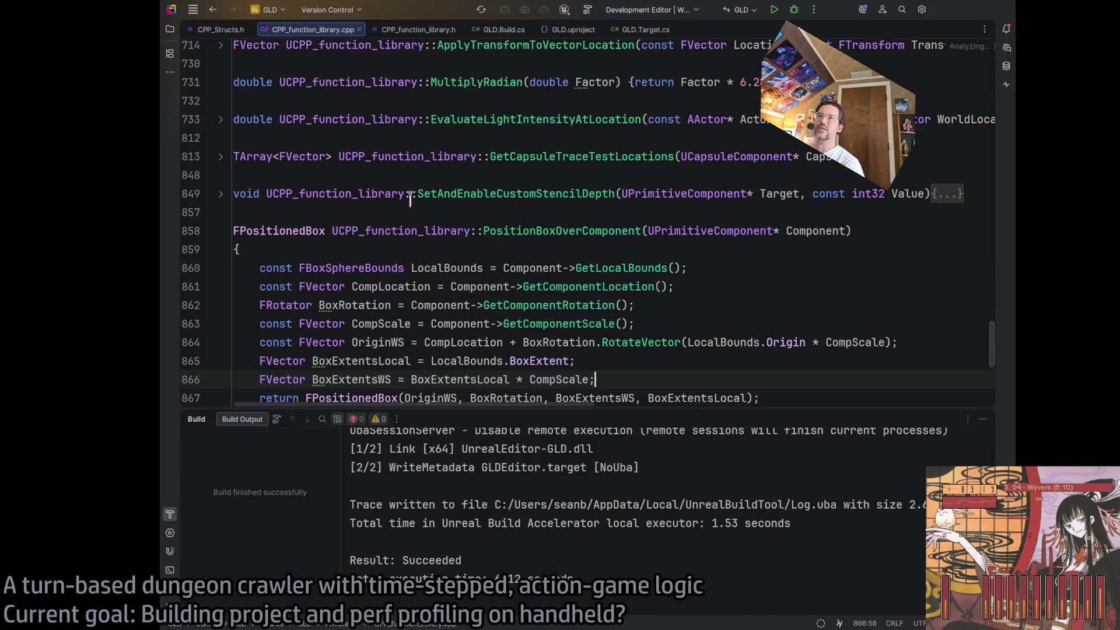
key("ctrl+f")
type("reruncon")
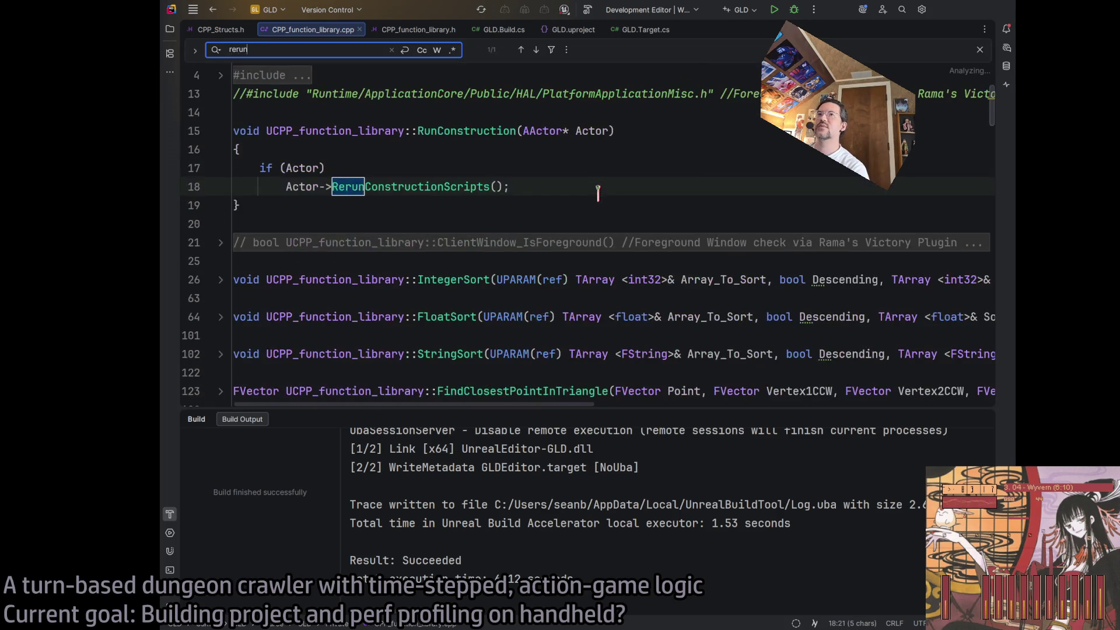
key("Escape")
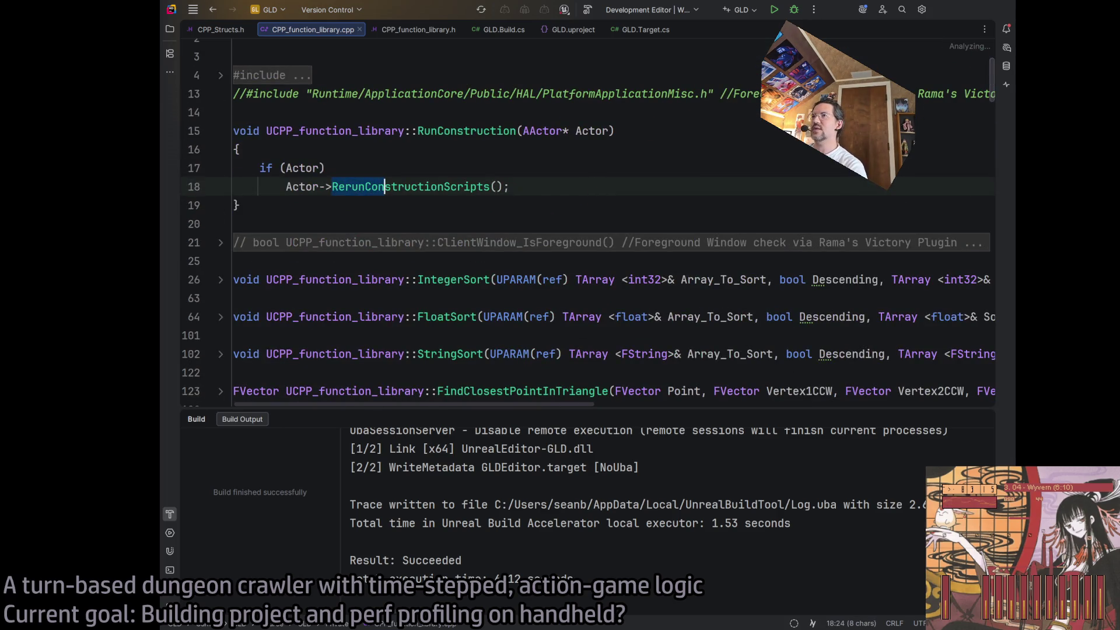
left_click(443, 186)
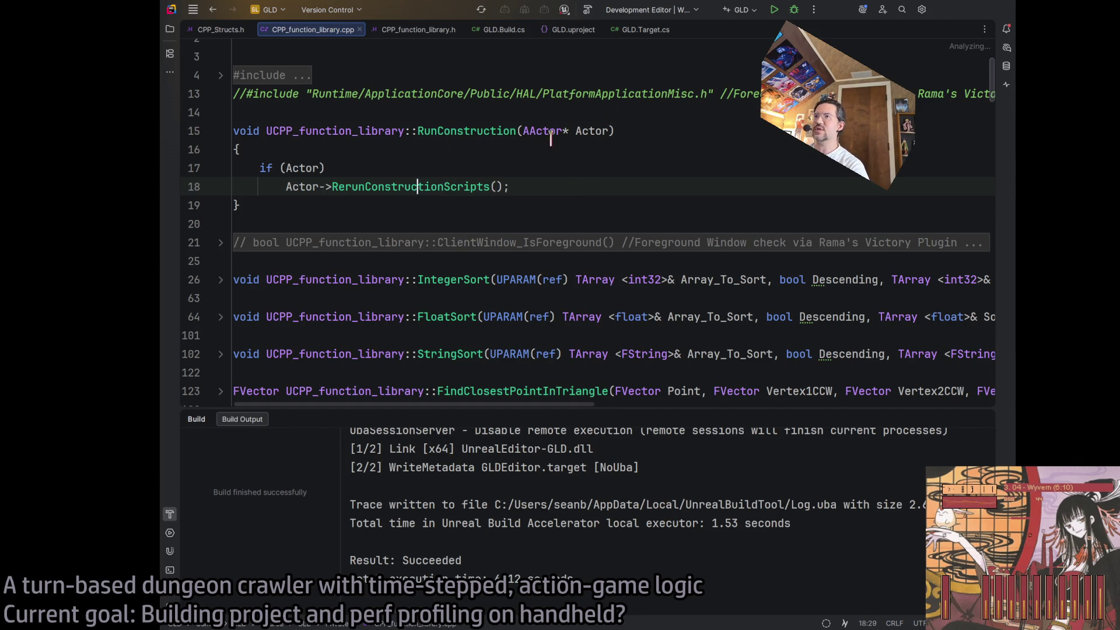
left_click(366, 168)
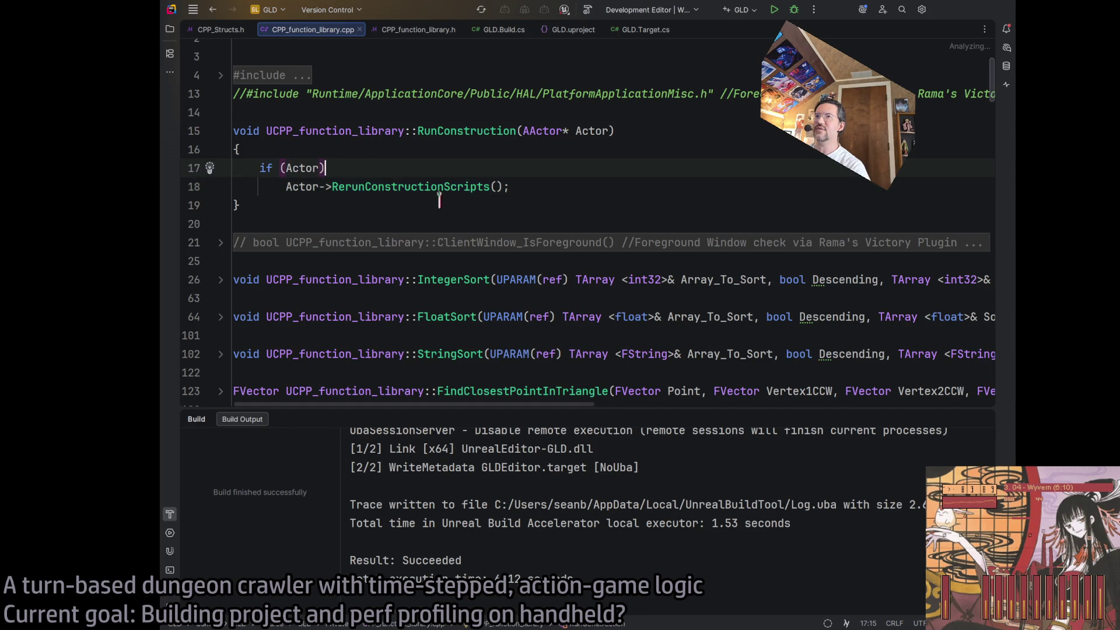
left_click(286, 186)
type("{")
left_click(578, 185)
type("}")
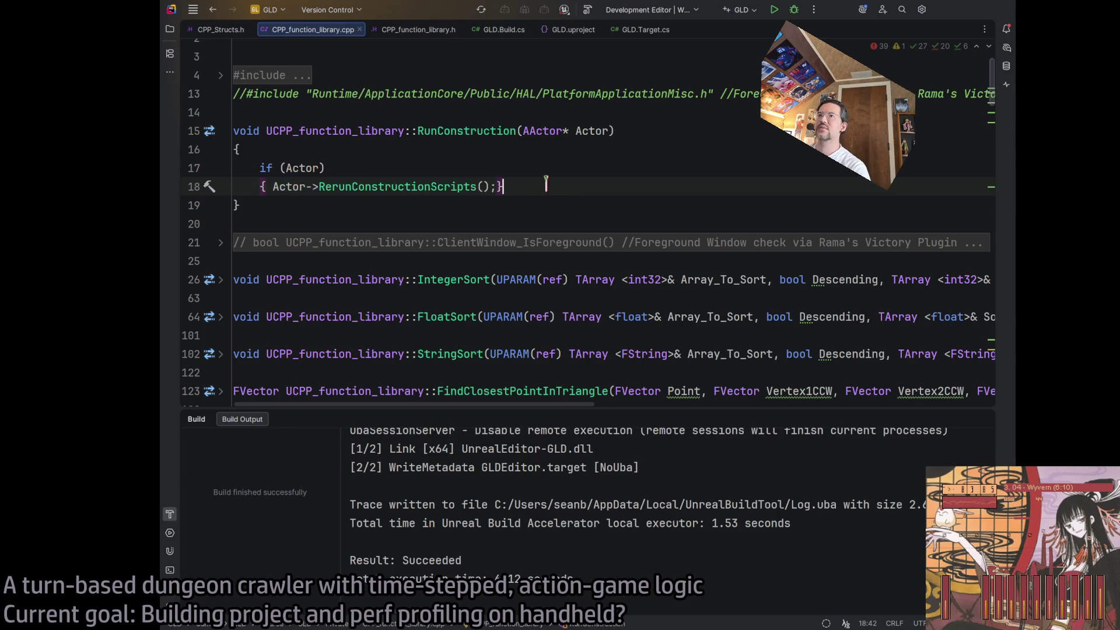
Join lines 16–18 with Ctrl+Shift+J so the RunConstruction body sits on one line
left_click(513, 174)
key("ctrl+shift+j")
left_click(474, 143)
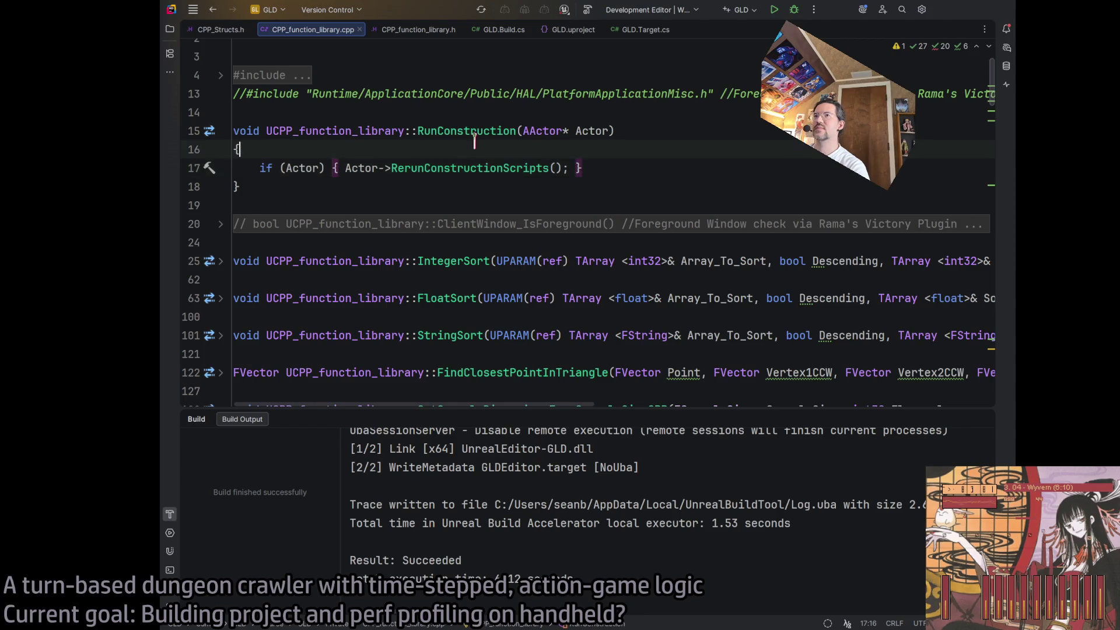
key("ctrl+shift+j")
key("ctrl+shift+j")
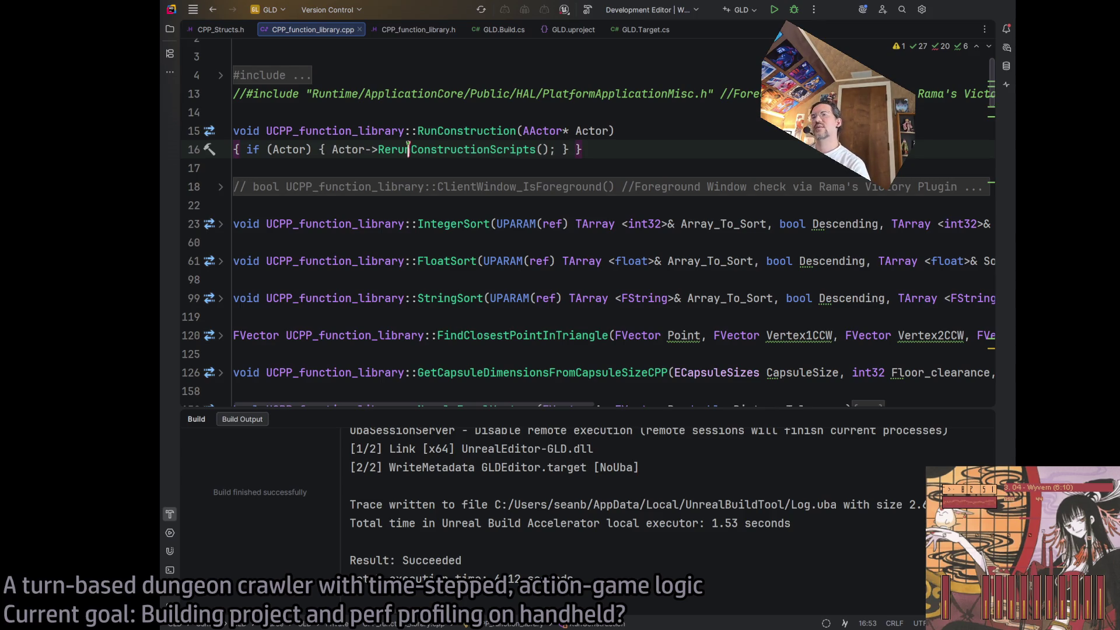
key("End")
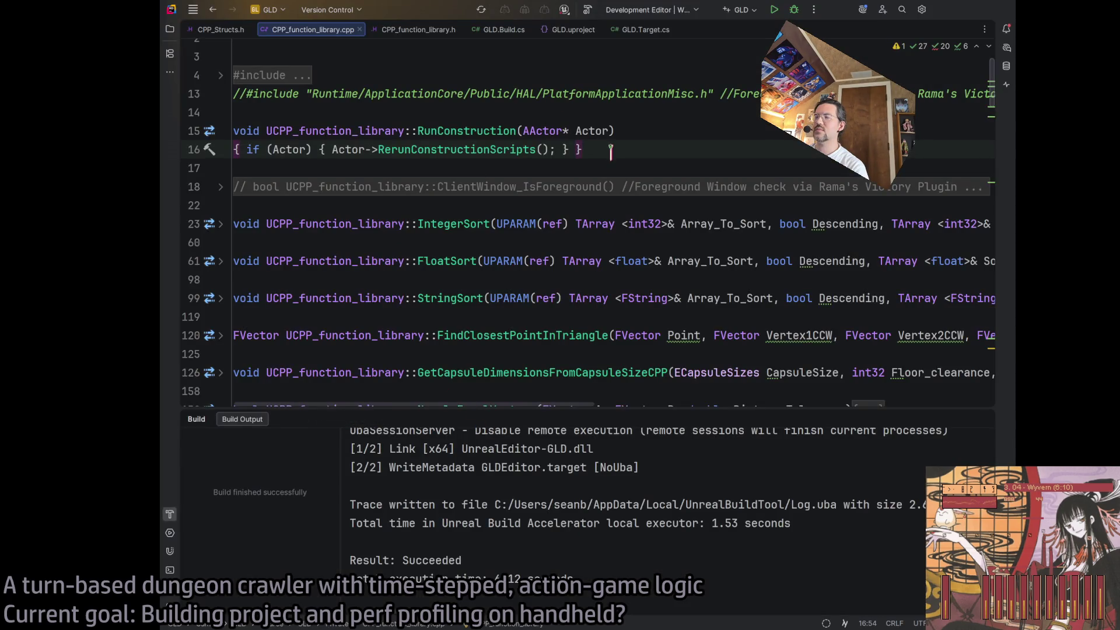
key("ctrl+w")
key("ctrl+w")
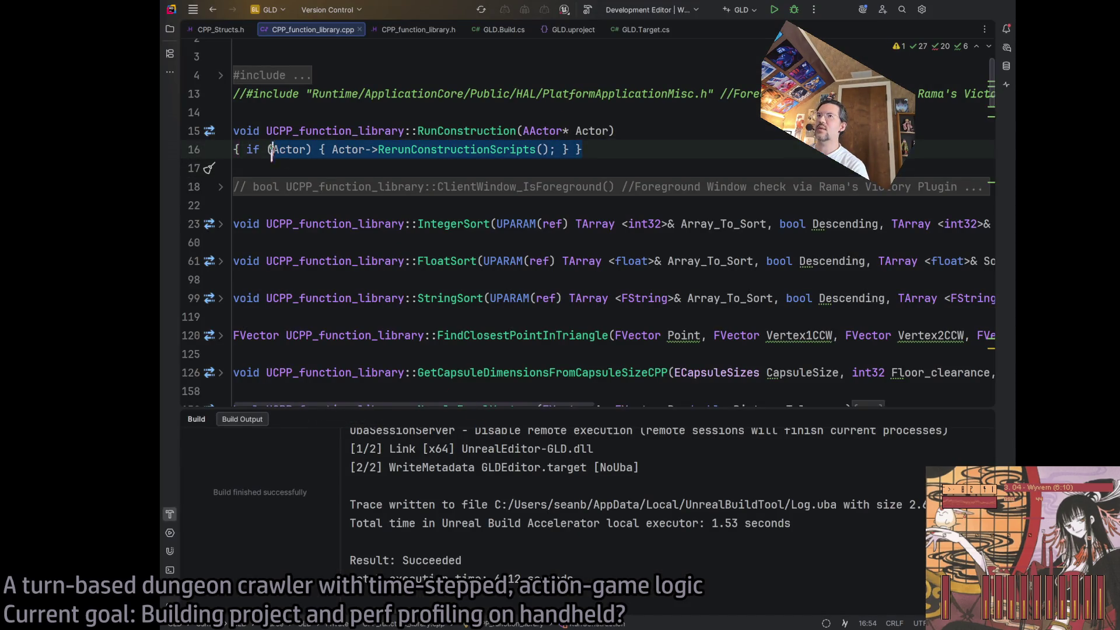
key("Escape")
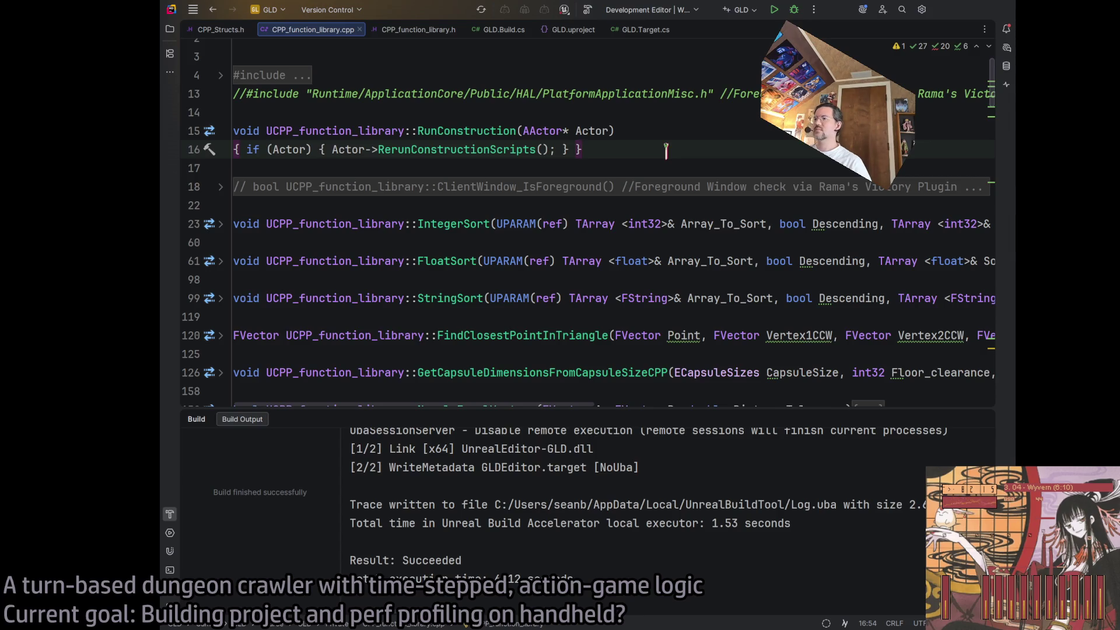
key("alt+Tab")
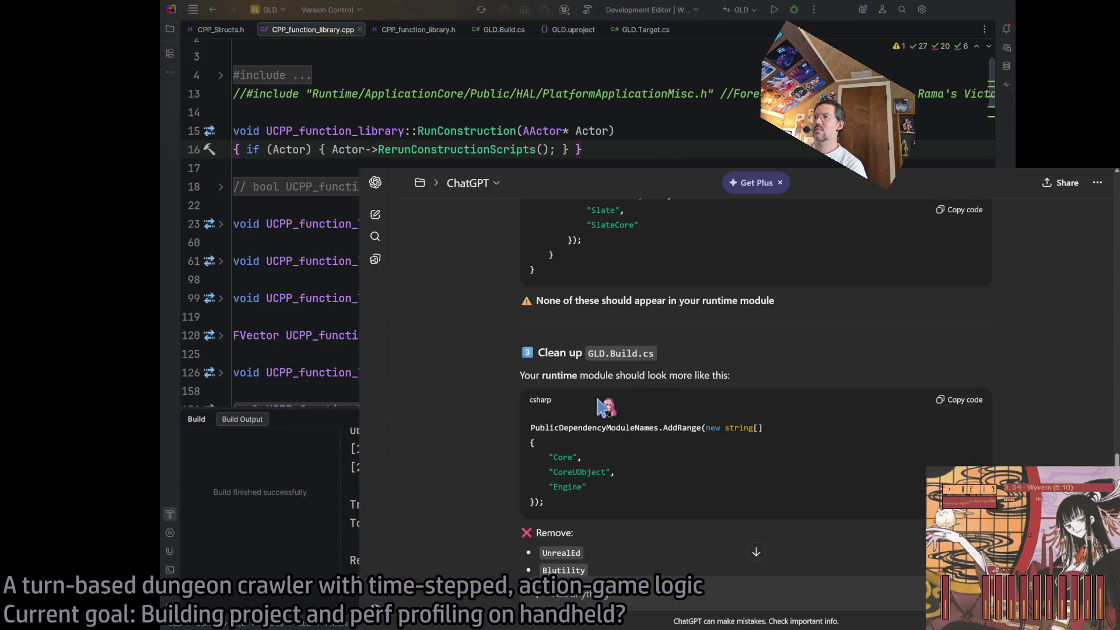
Select the red packaging error lines in the Unreal Output Log
key("alt+Tab")
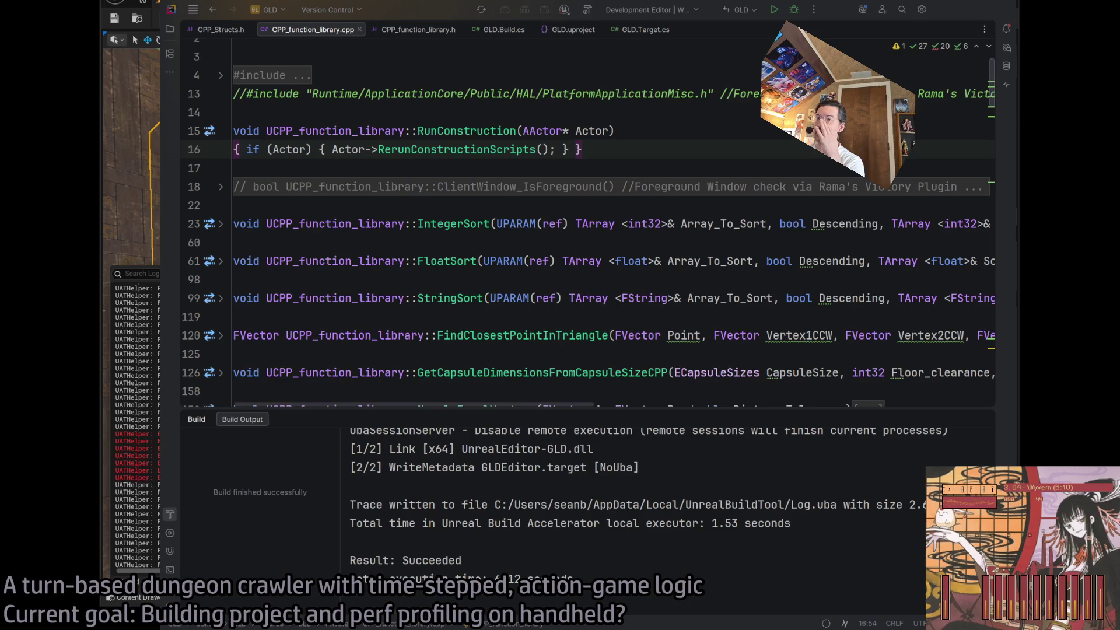
left_click_drag(137, 477, 137, 434)
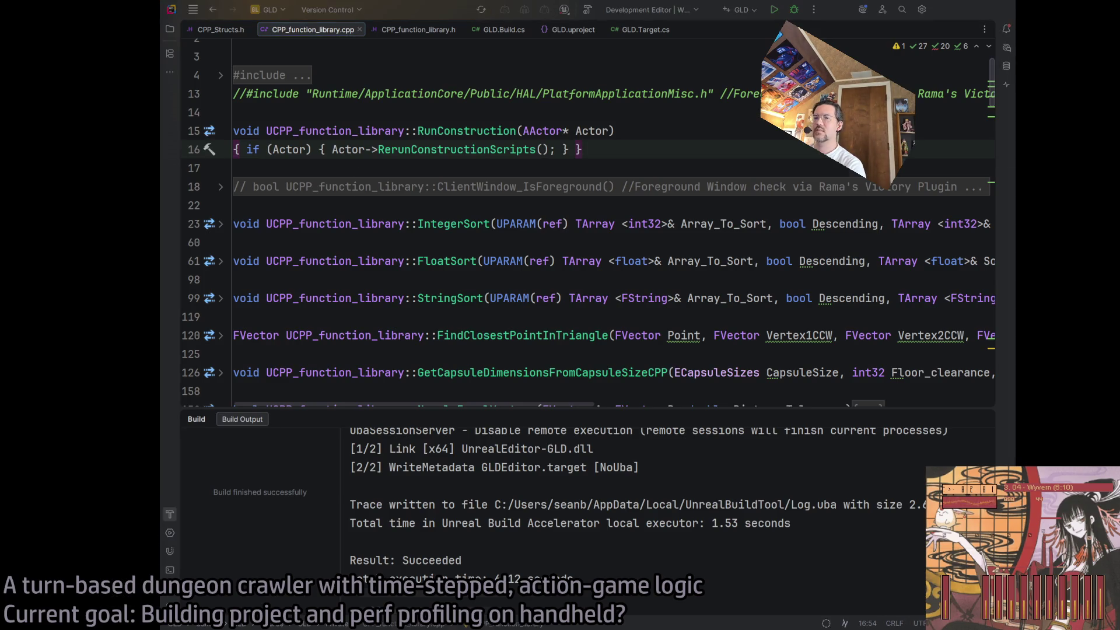
key("alt+Tab")
scroll(934, 292, "up", 15)
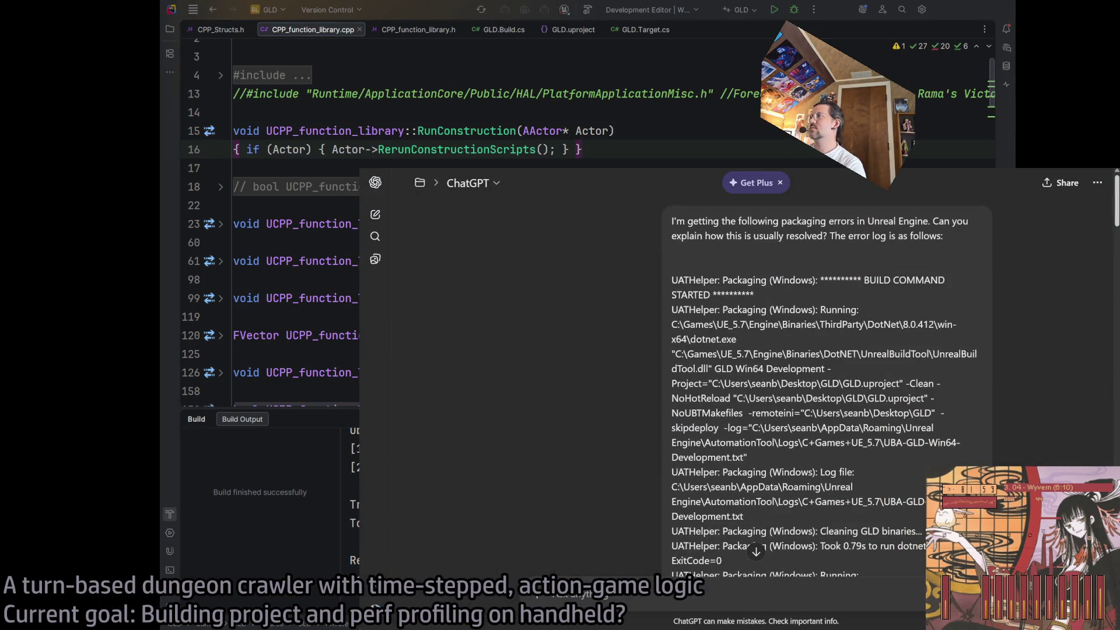
scroll(911, 344, "down", 5)
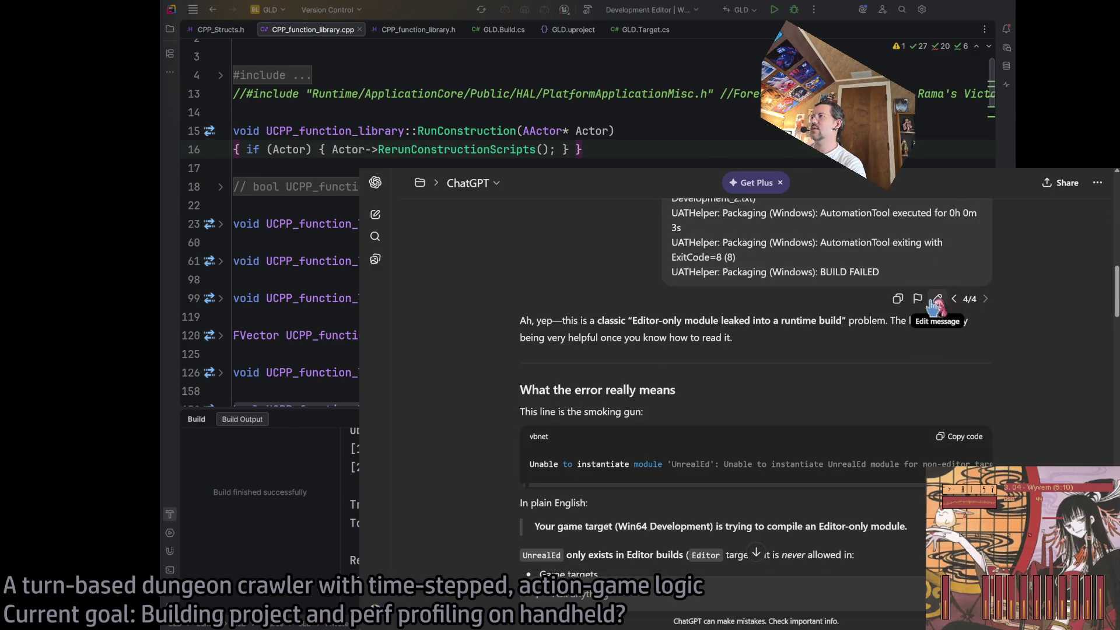
Edit the earlier ChatGPT question, replacing its old error log with the new packaging log
left_click(938, 299)
left_click_drag(532, 290, 1045, 455)
key("BackSpace")
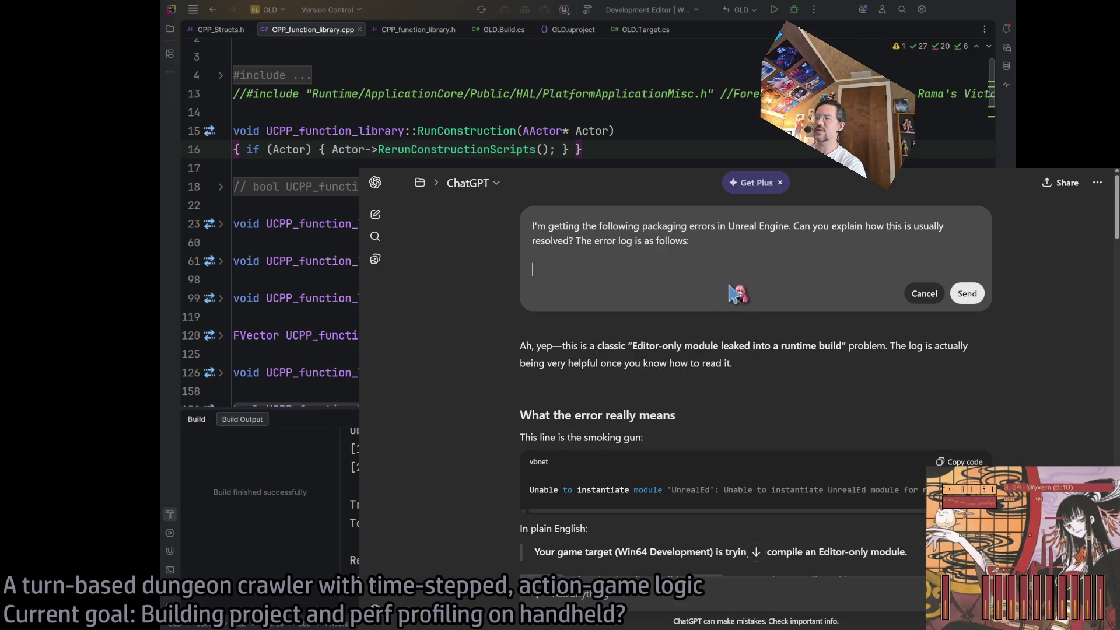
key("ctrl+v")
scroll(743, 309, "up", 1)
scroll(742, 309, "down", 2)
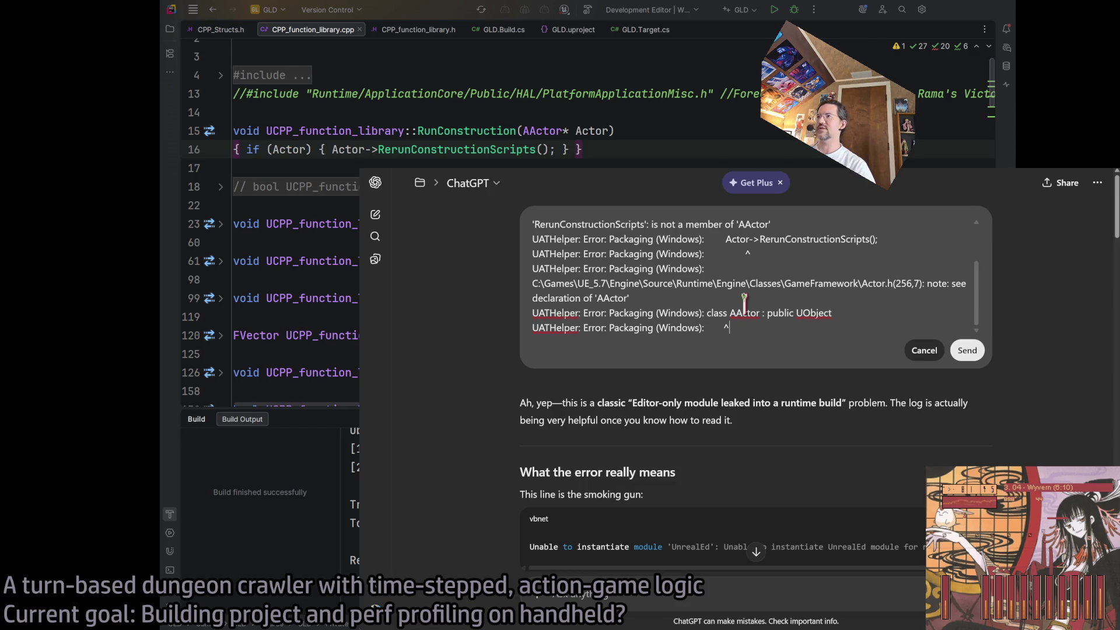
scroll(744, 301, "up", 2)
scroll(690, 272, "down", 2)
scroll(690, 272, "up", 2)
Re-paste the new error log, restore the introductory sentence, and fix a typed word
key("ctrl+z")
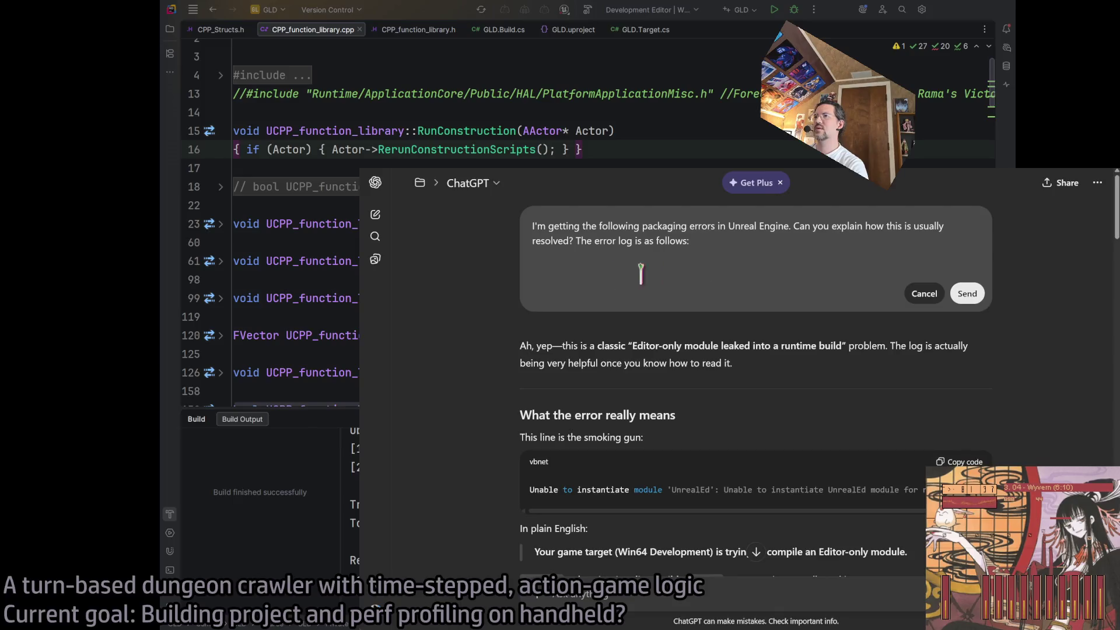
key("ctrl+v")
scroll(660, 271, "up", 2)
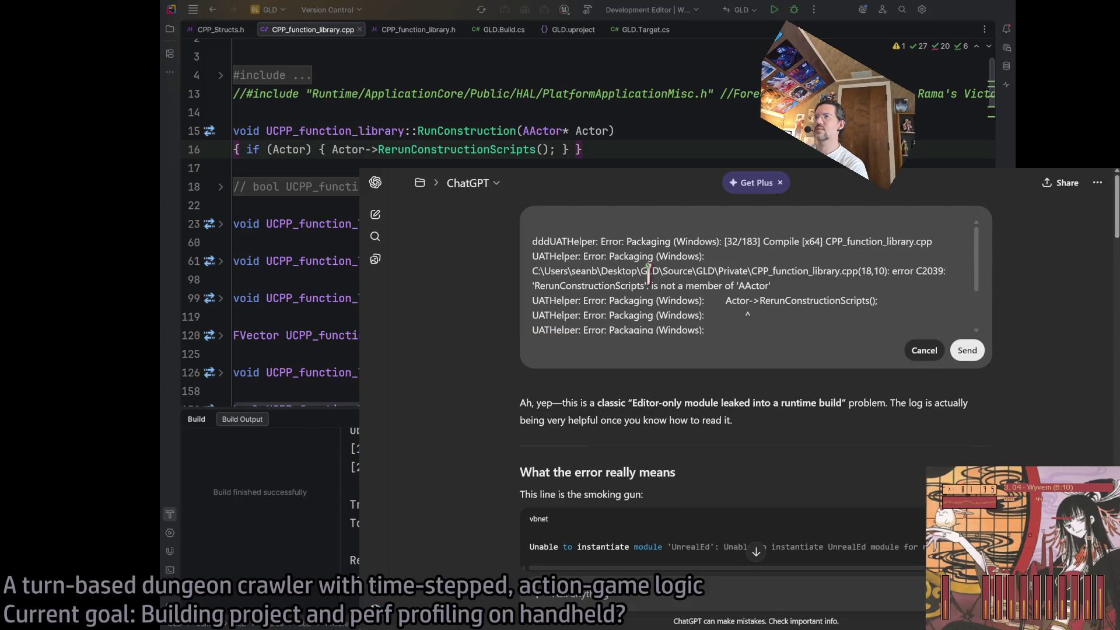
scroll(558, 251, "up", 1)
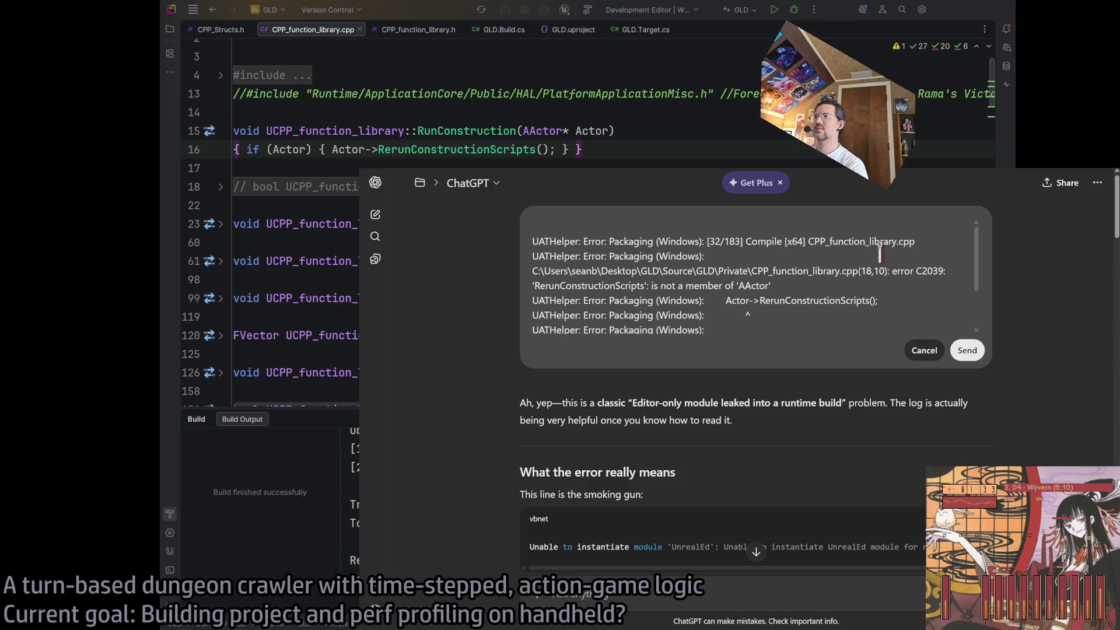
scroll(973, 237, "down", 1)
scroll(974, 236, "up", 1)
scroll(973, 236, "up", 1)
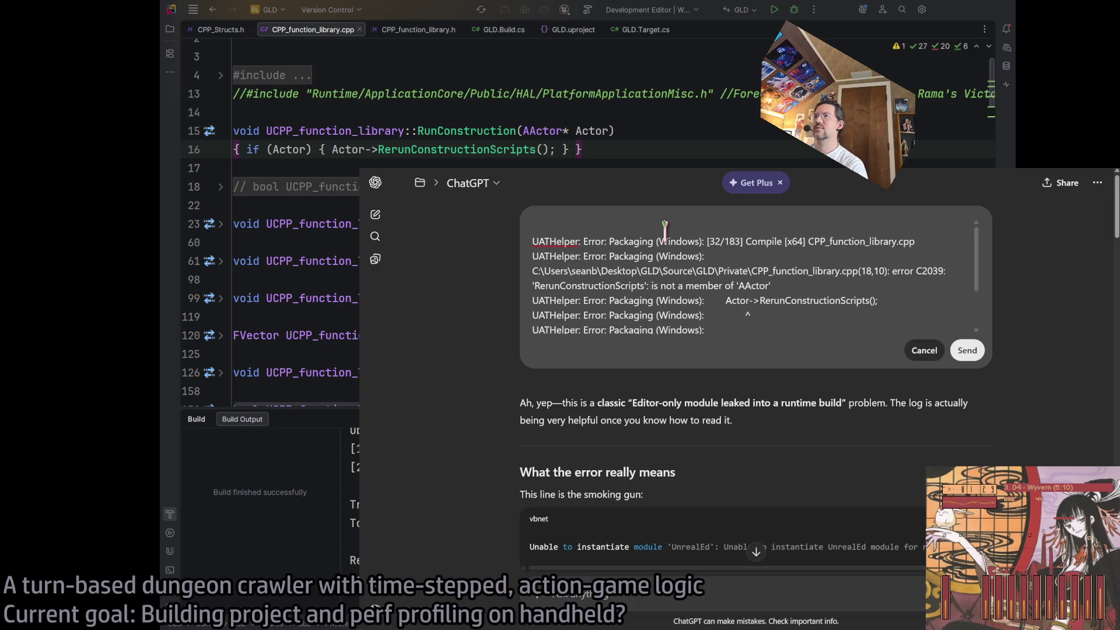
type("I'm getting the following packaging errors in Unreal Engine. Can you explain how this is usually resolved? The error log is as follows:")
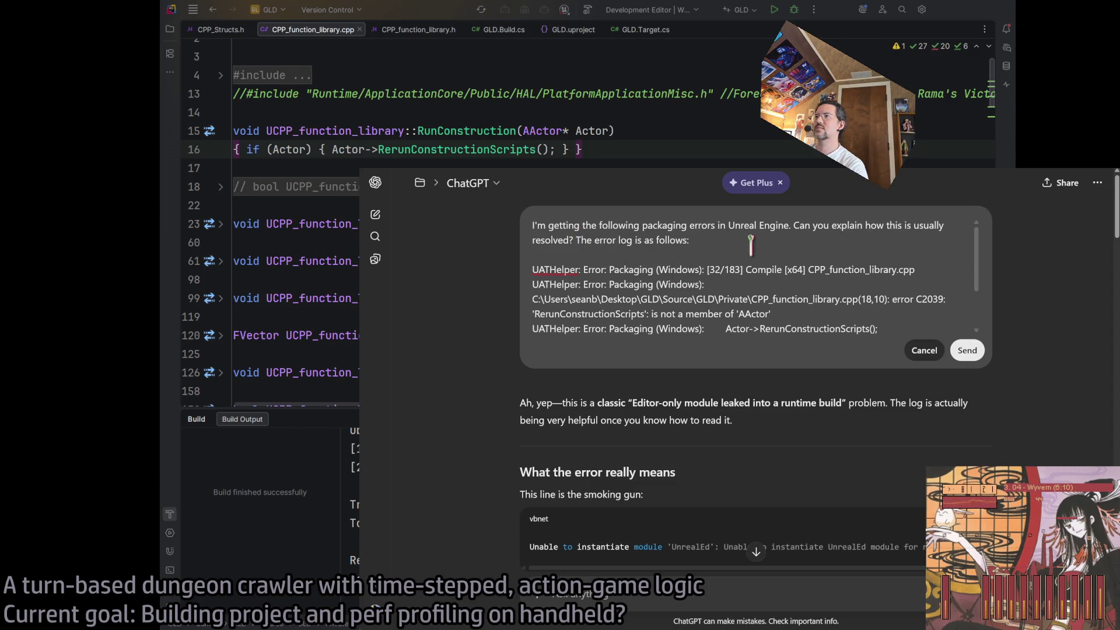
scroll(811, 291, "down", 3)
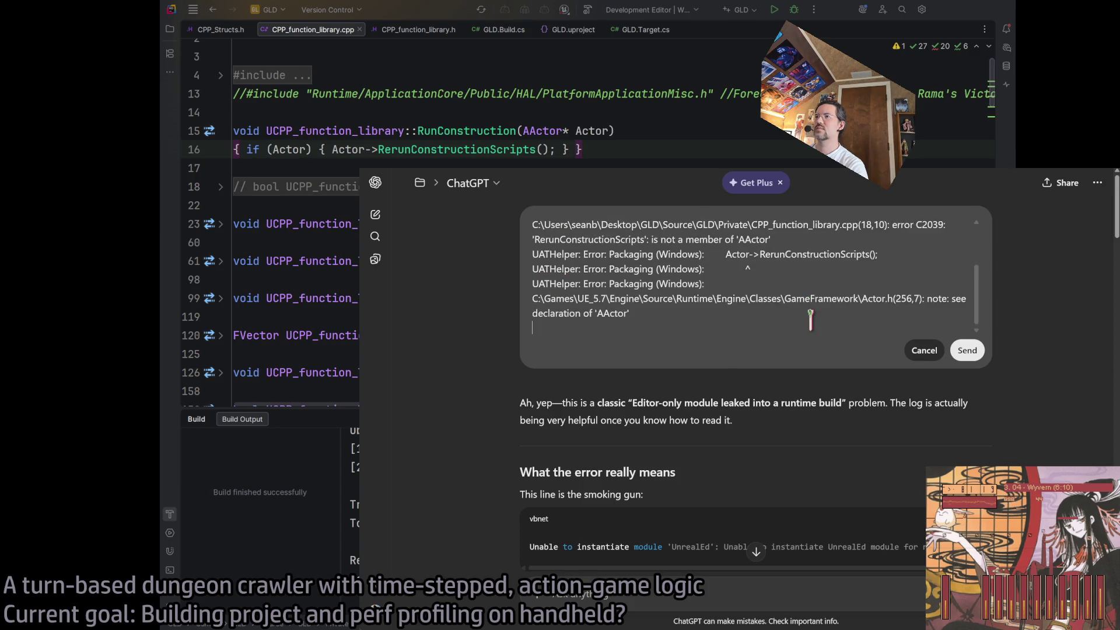
scroll(811, 320, "down", 1)
type("Thus concludes the relevant error log se")
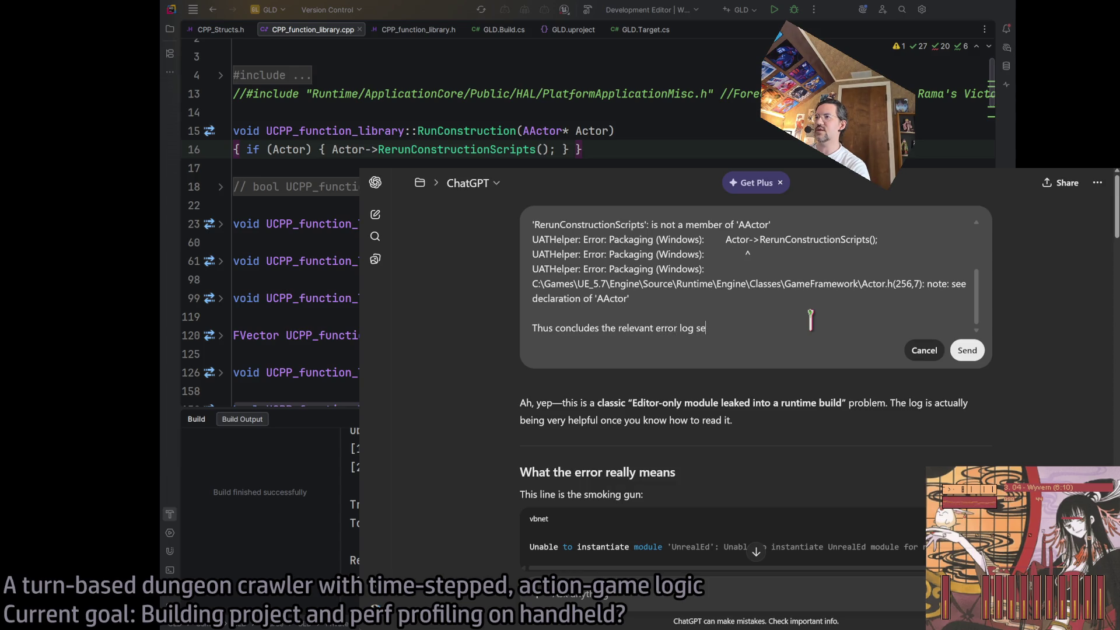
type("gment.")
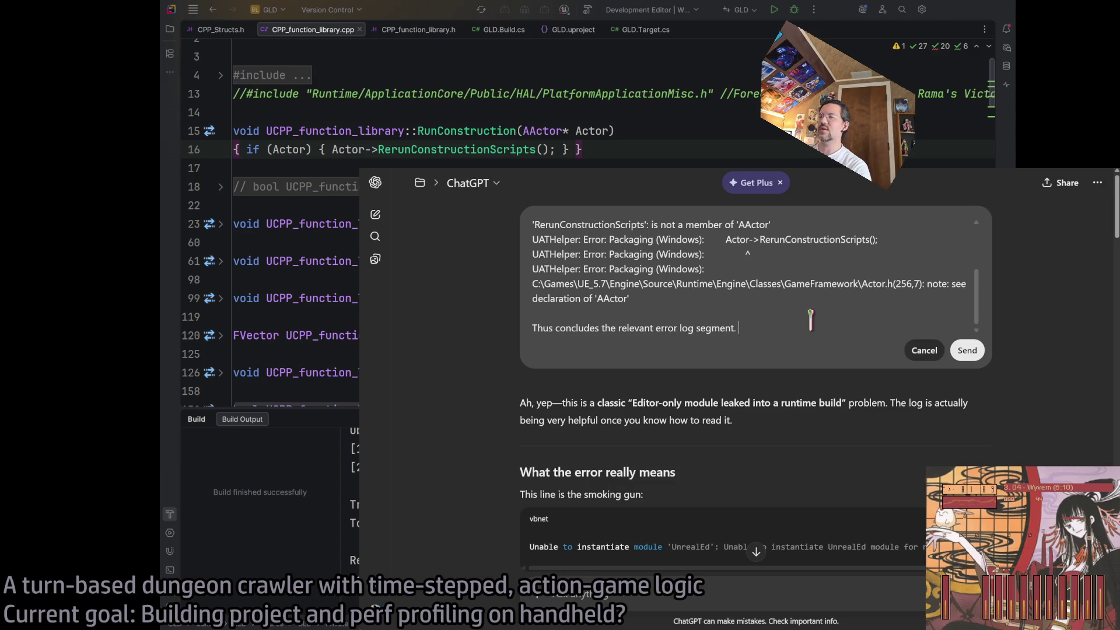
Copy the Actor->RerunConstructionScripts(); statement from Rider into the clipboard
key("alt+Tab")
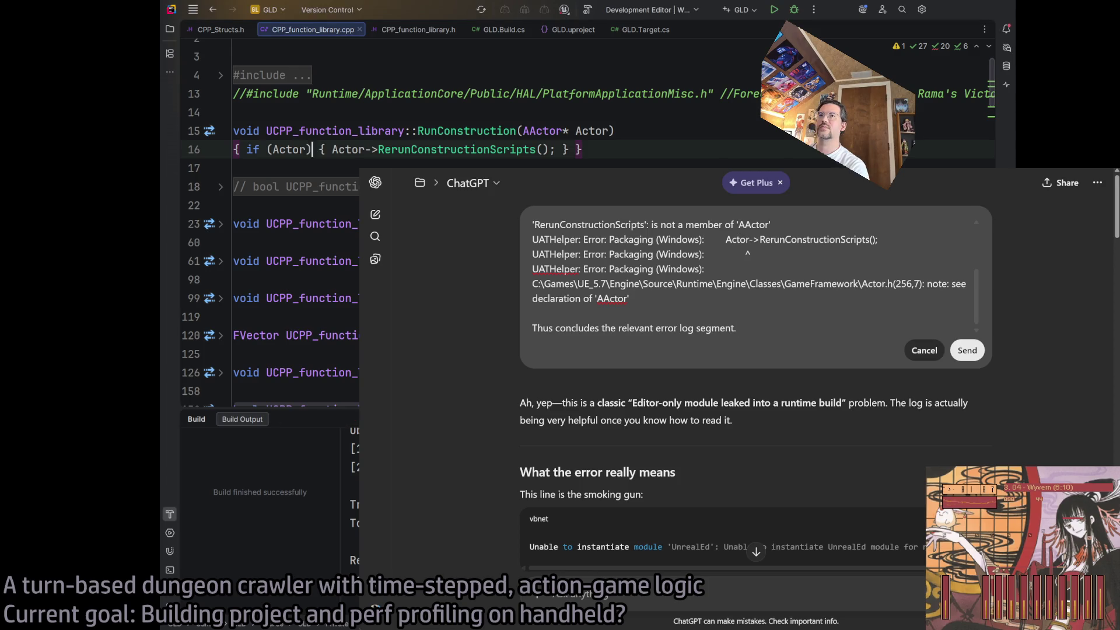
left_click_drag(332, 149, 547, 143)
key("ctrl+c")
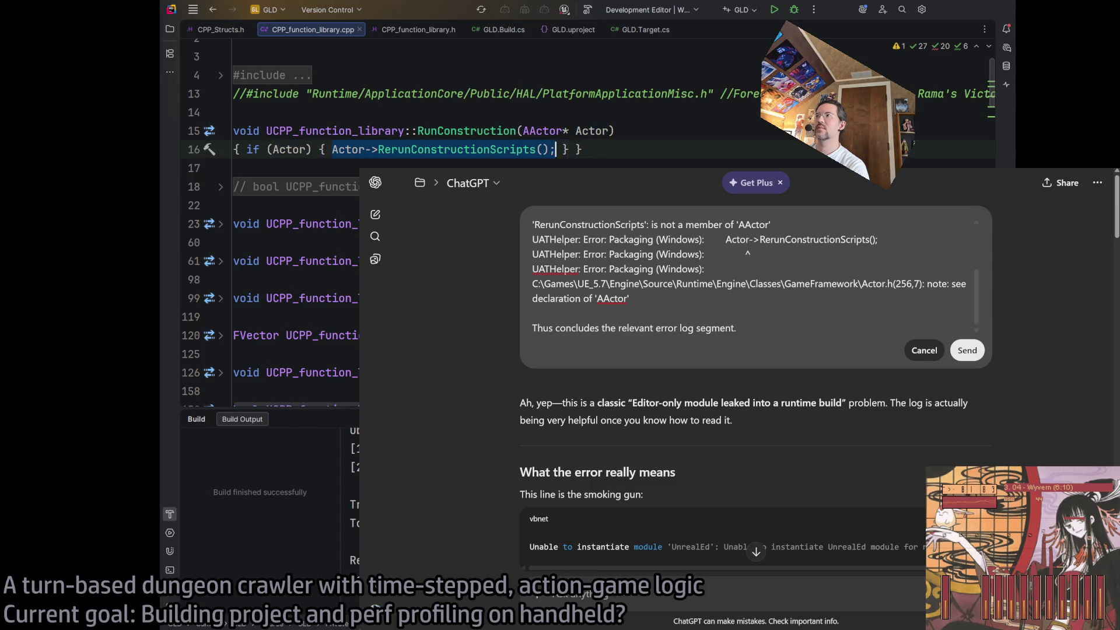
key("alt+Tab")
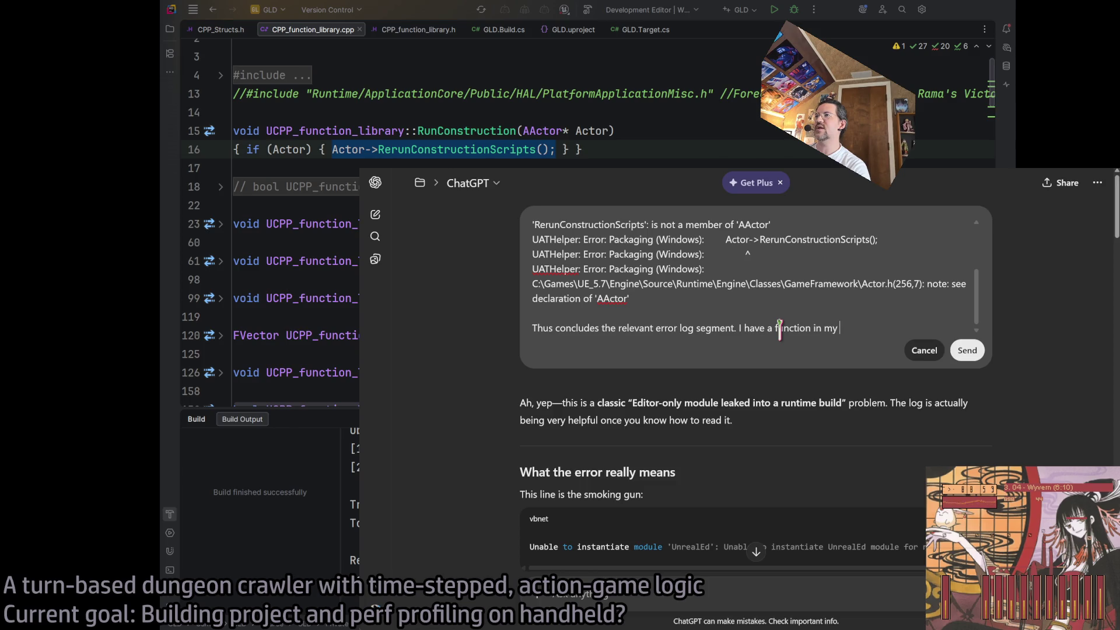
scroll(780, 315, "up", 5)
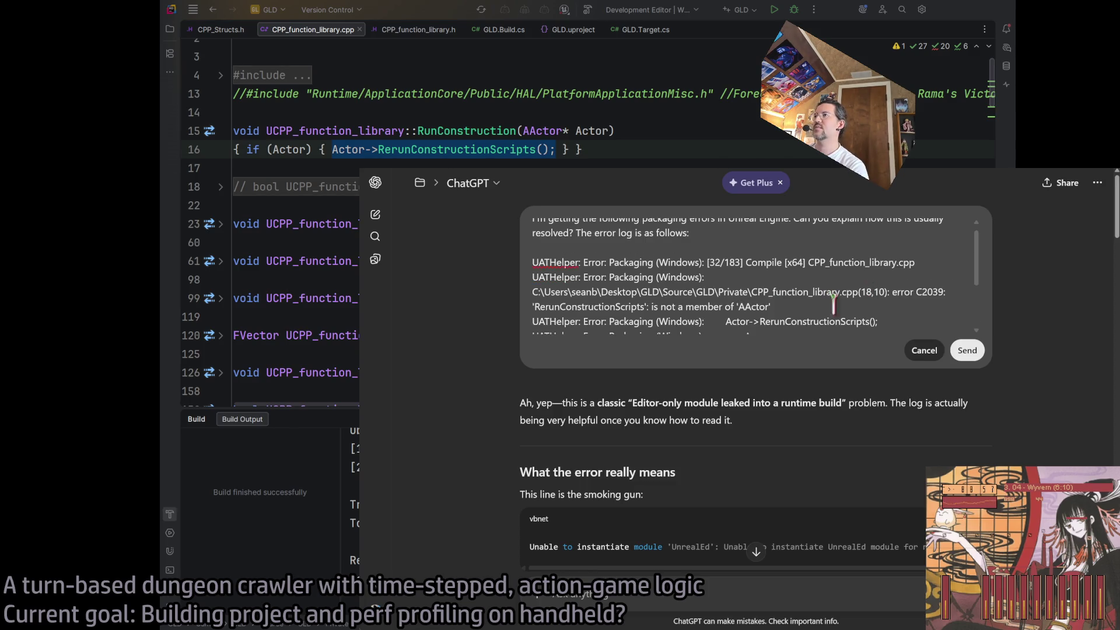
scroll(722, 280, "down", 5)
Add the pasted statement and ask whether there is a way to exclude it, then send
type("CPP_function_library.cpp ")
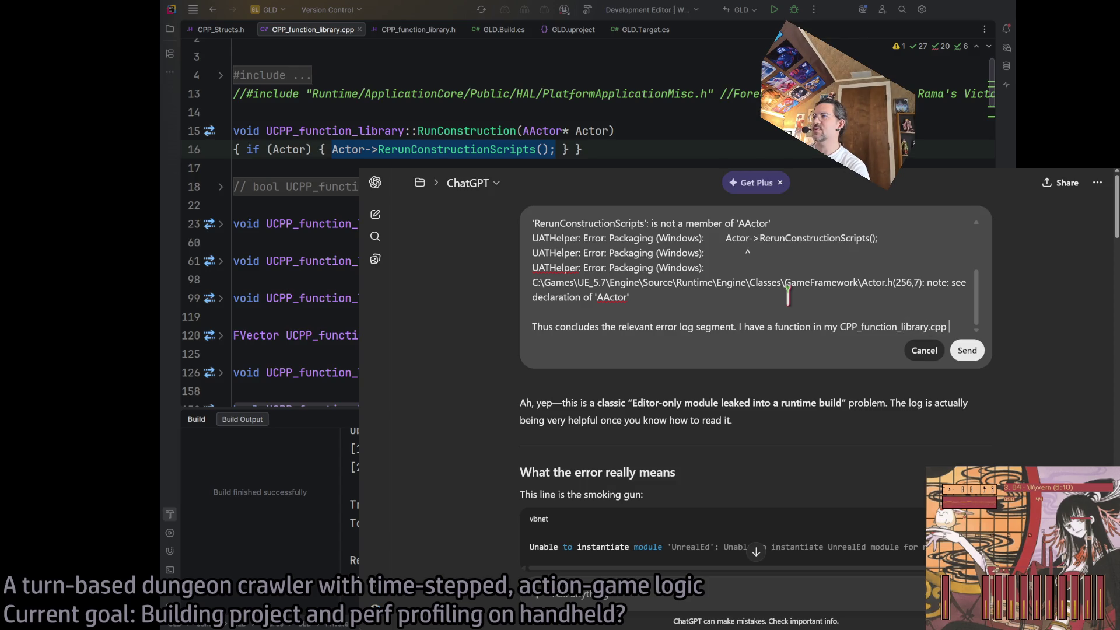
type("file that has this line of code in i")
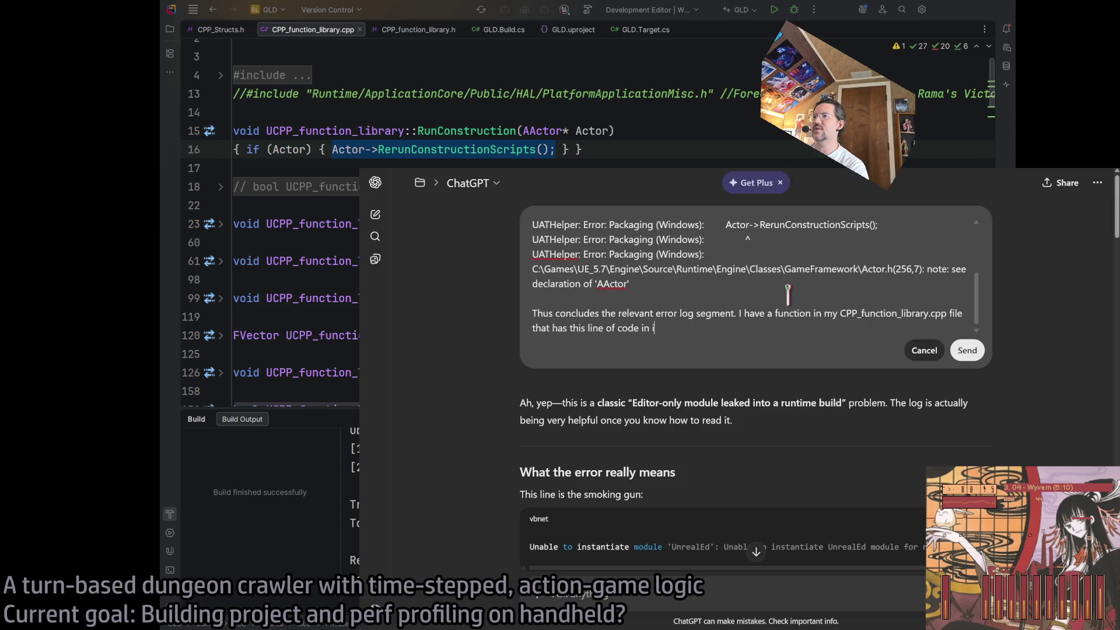
type("t:")
key("shift+Return")
key("shift+Return")
key("ctrl+v")
key("shift+Return")
key("shift+Return")
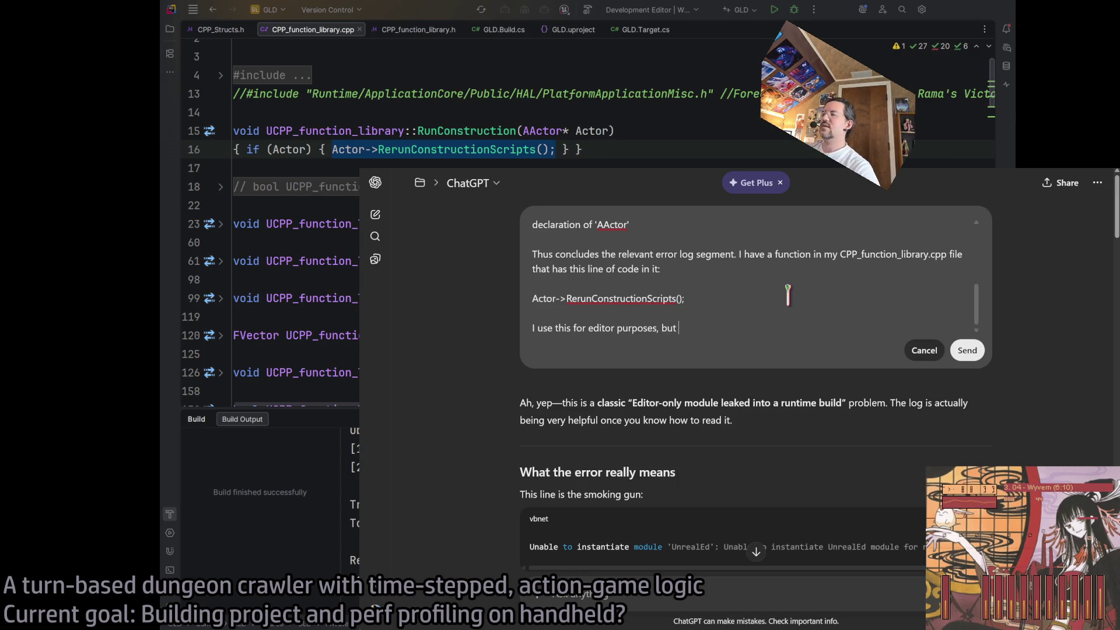
type("is")
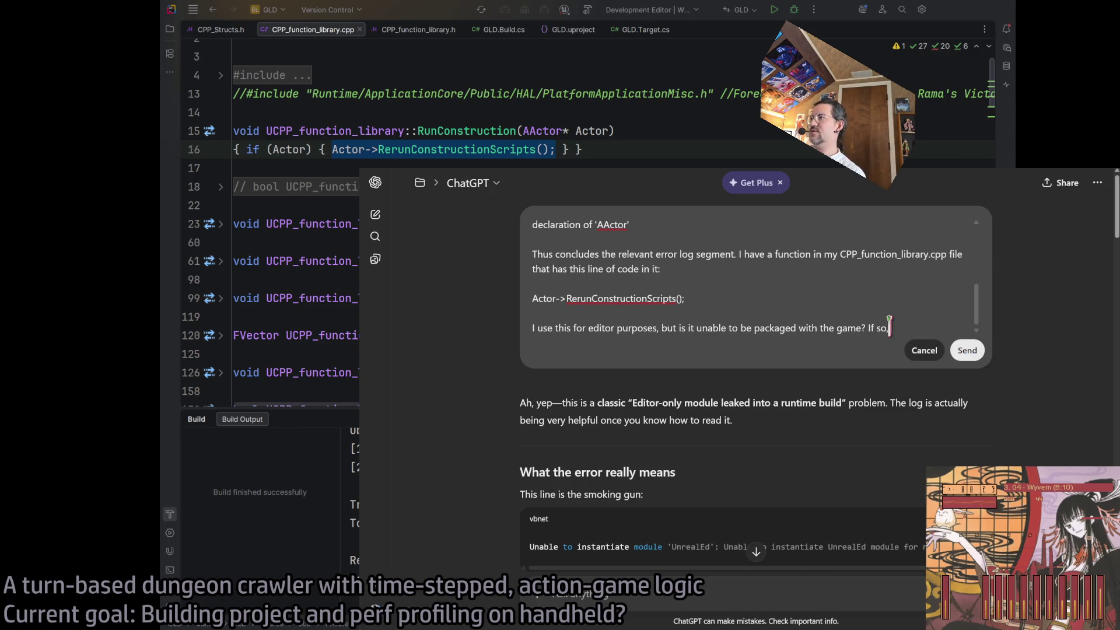
type("here a")
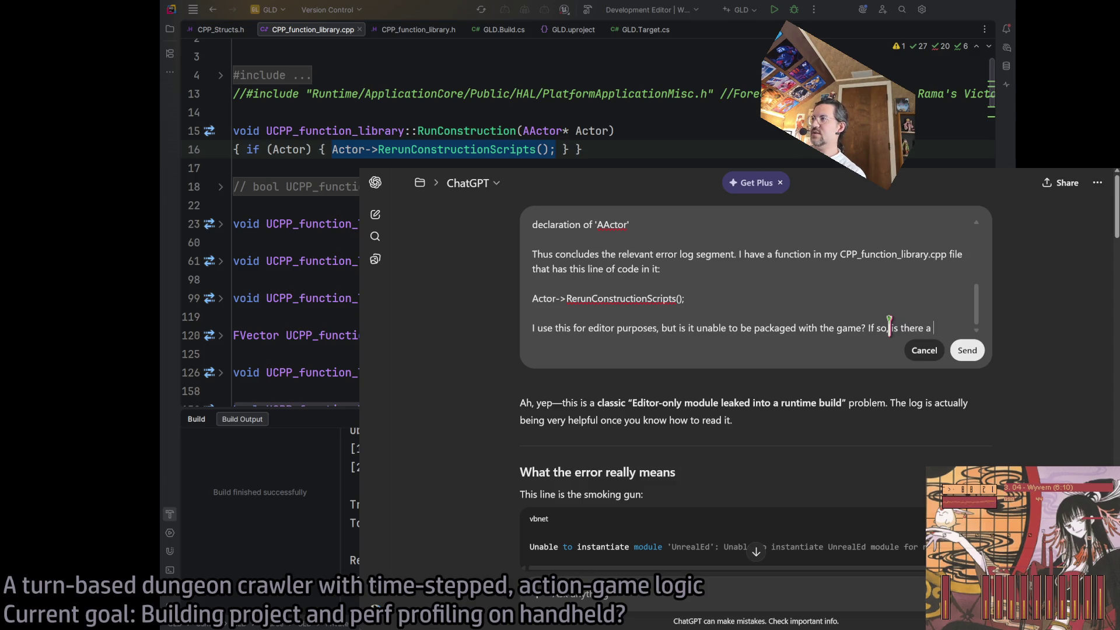
type(" way to exclude it from packaged projects?")
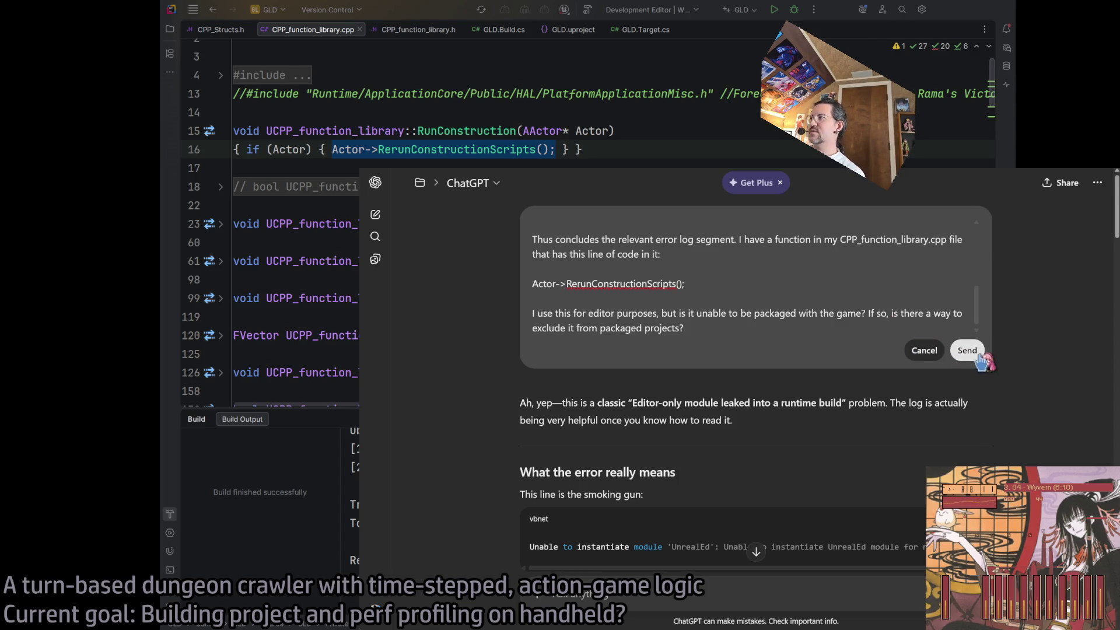
left_click(969, 351)
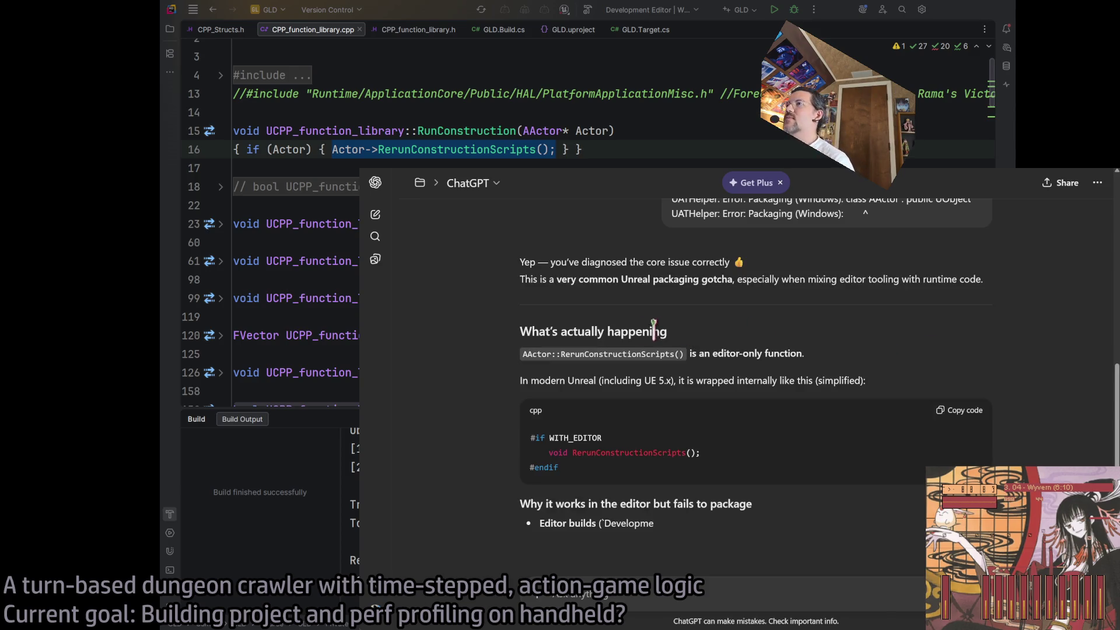
Read ChatGPT's explanation that RerunConstructionScripts is editor-only, highlighting the key lines and example
scroll(695, 354, "down", 1)
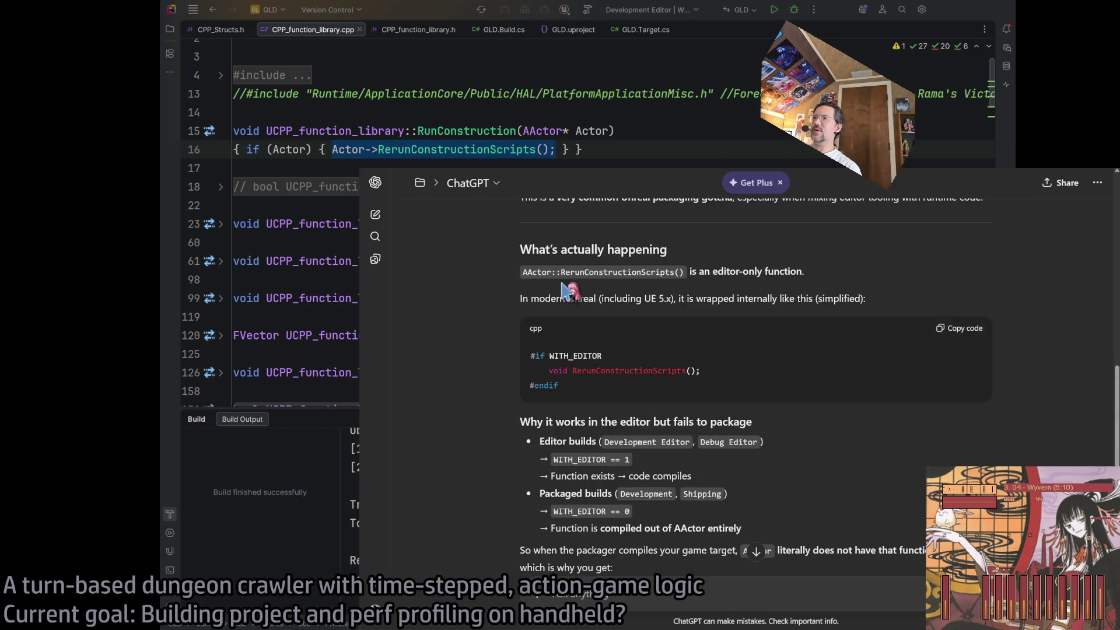
left_click_drag(582, 272, 797, 277)
left_click(811, 296)
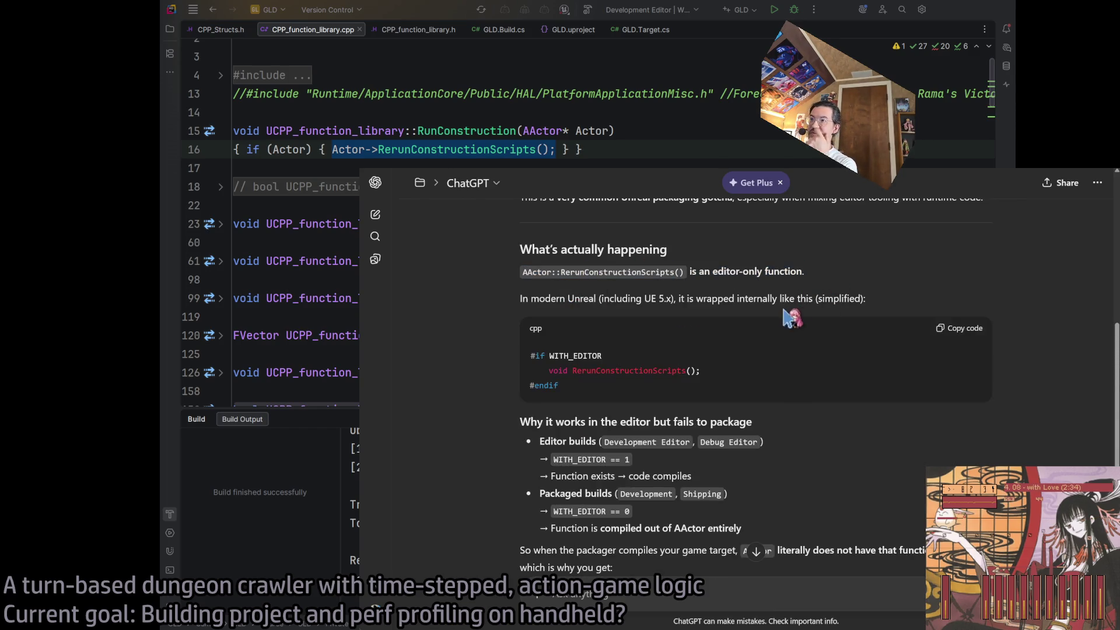
left_click_drag(531, 298, 639, 299)
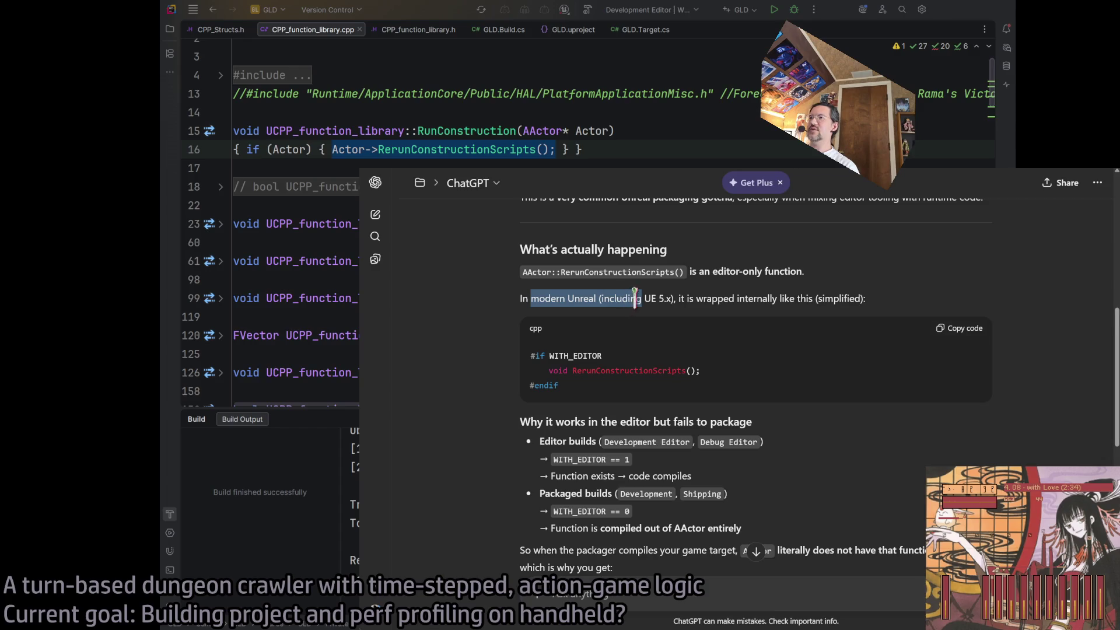
left_click(760, 298)
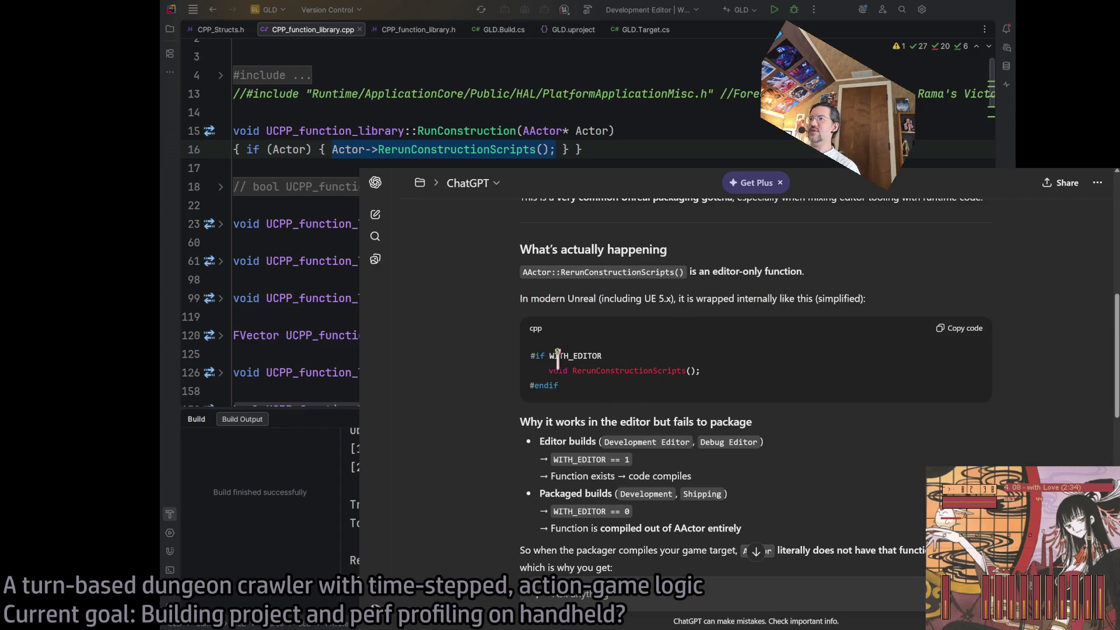
triple_click(586, 356)
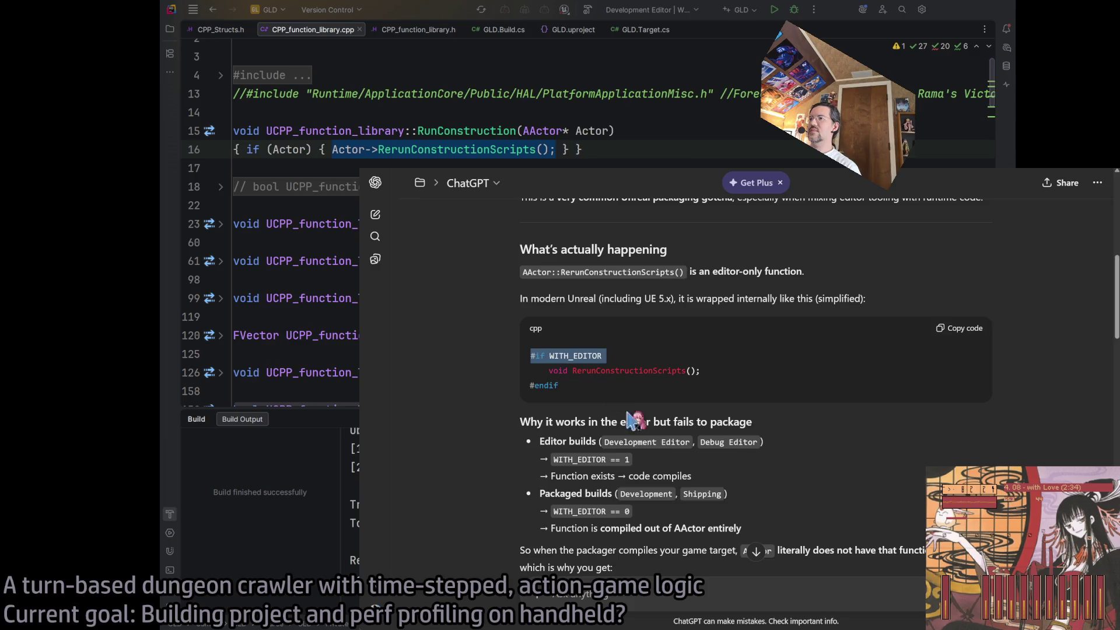
Find the proposed #if WITH_EDITOR fix, select its guard line, and return to Rider
scroll(639, 391, "down", 2)
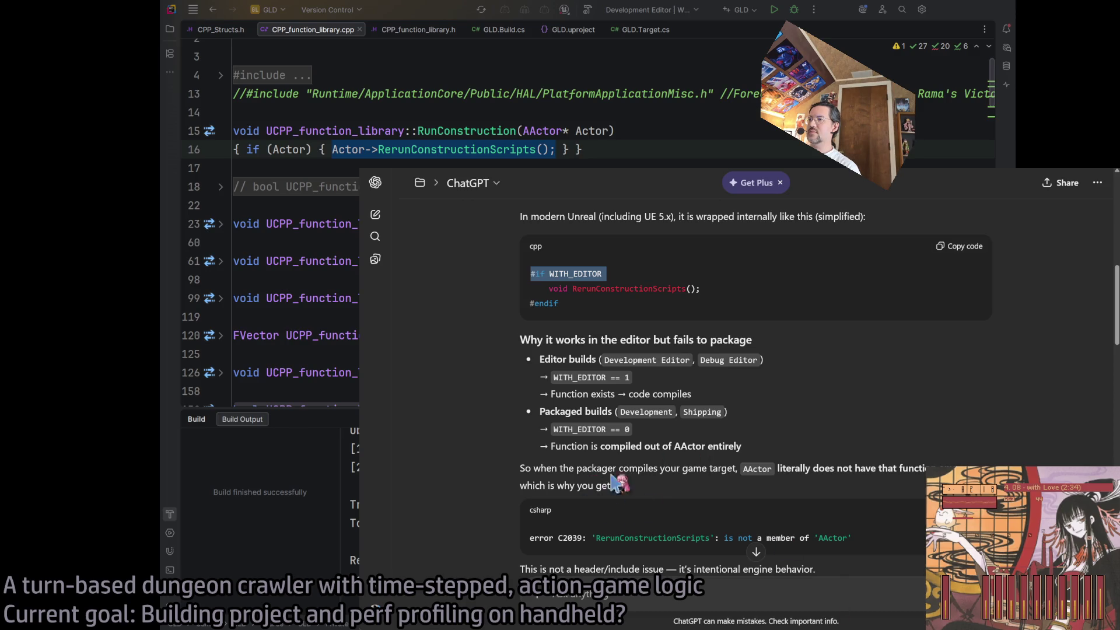
scroll(619, 467, "down", 3)
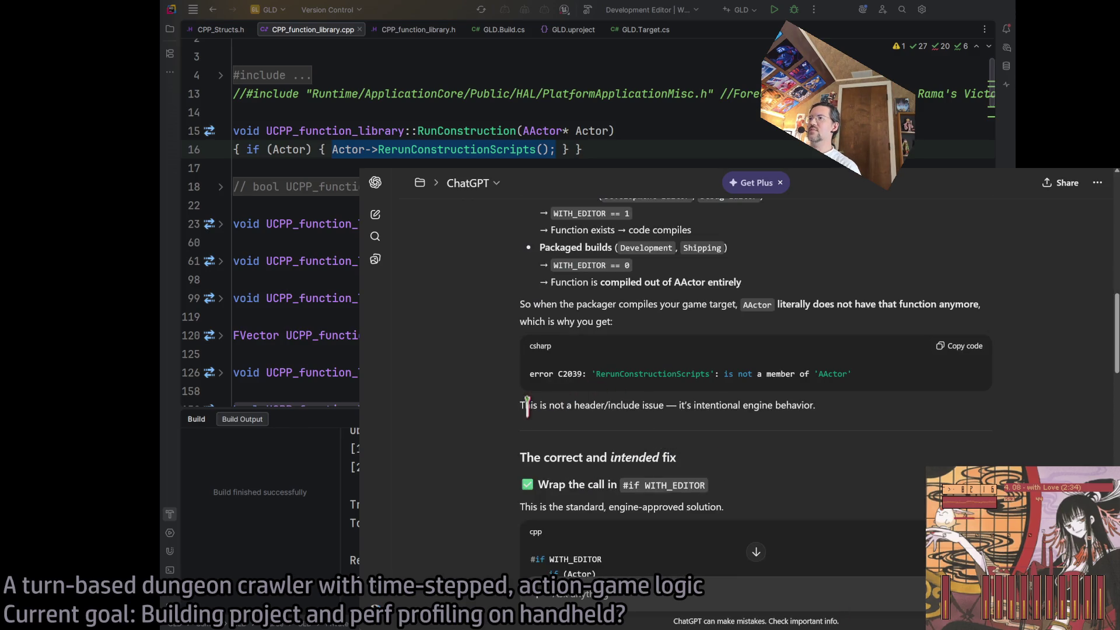
scroll(675, 409, "down", 3)
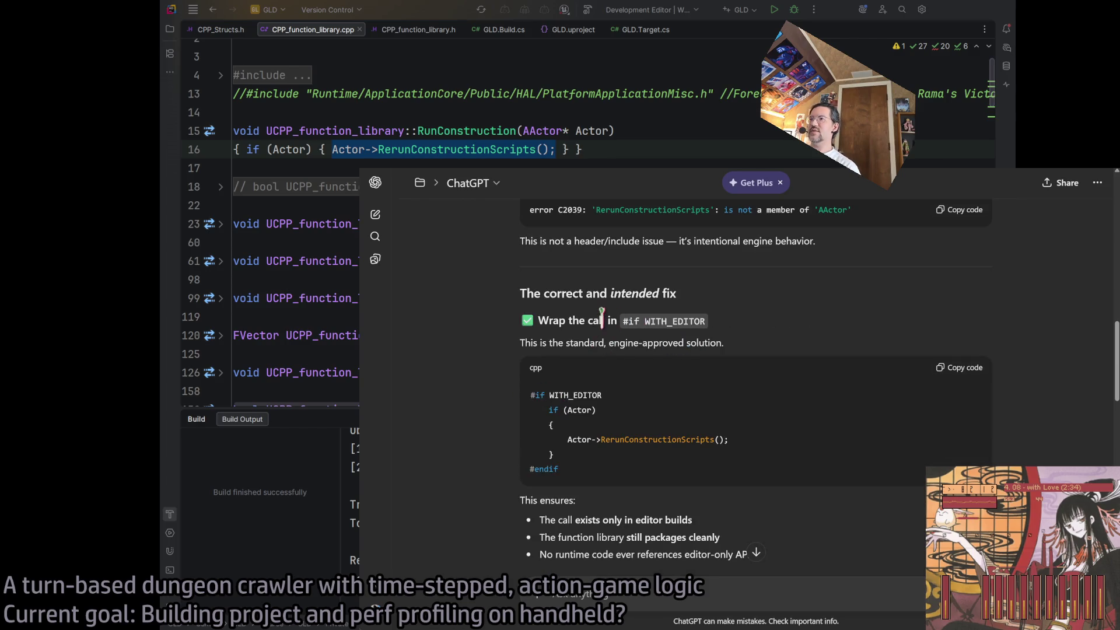
triple_click(575, 395)
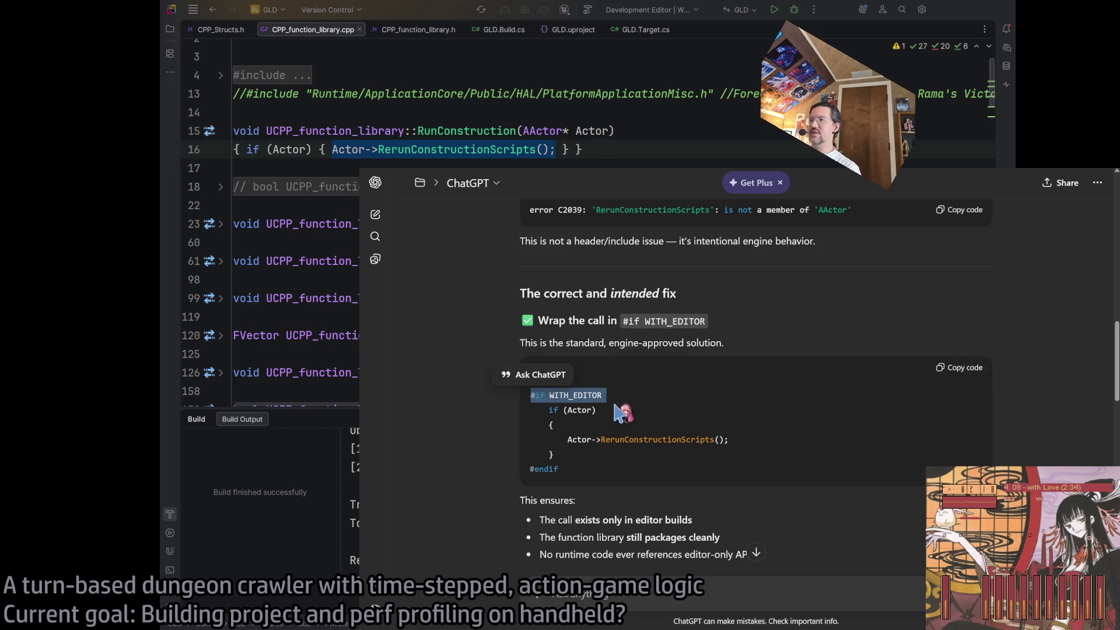
key("alt+Tab")
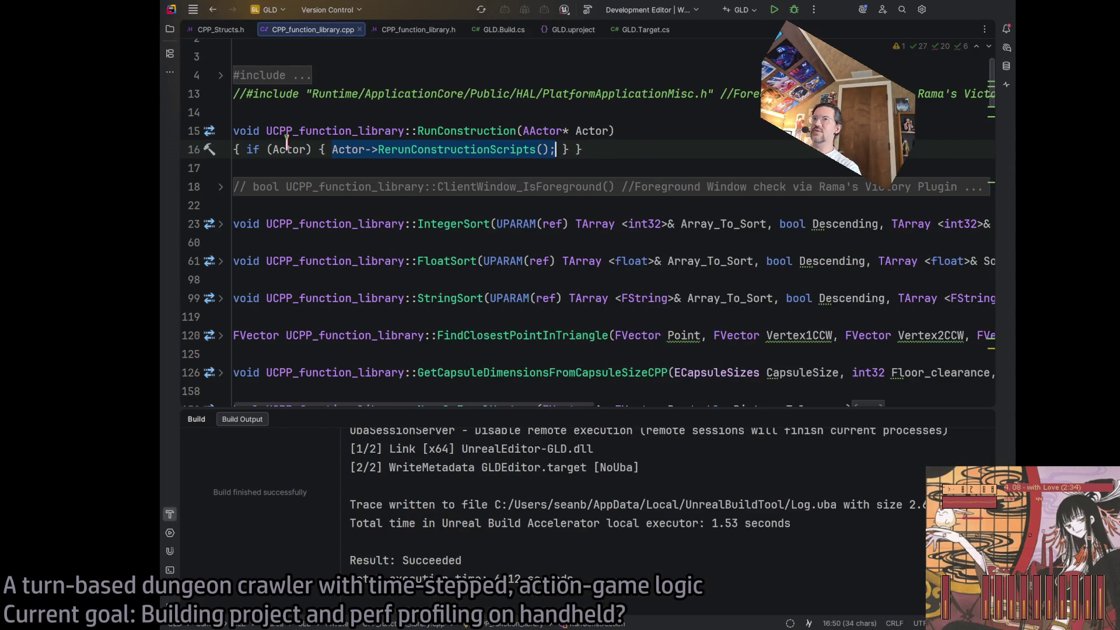
Split the one-line RunConstruction body onto separate lines and reformat it with Ctrl+Alt+L
left_click(334, 150)
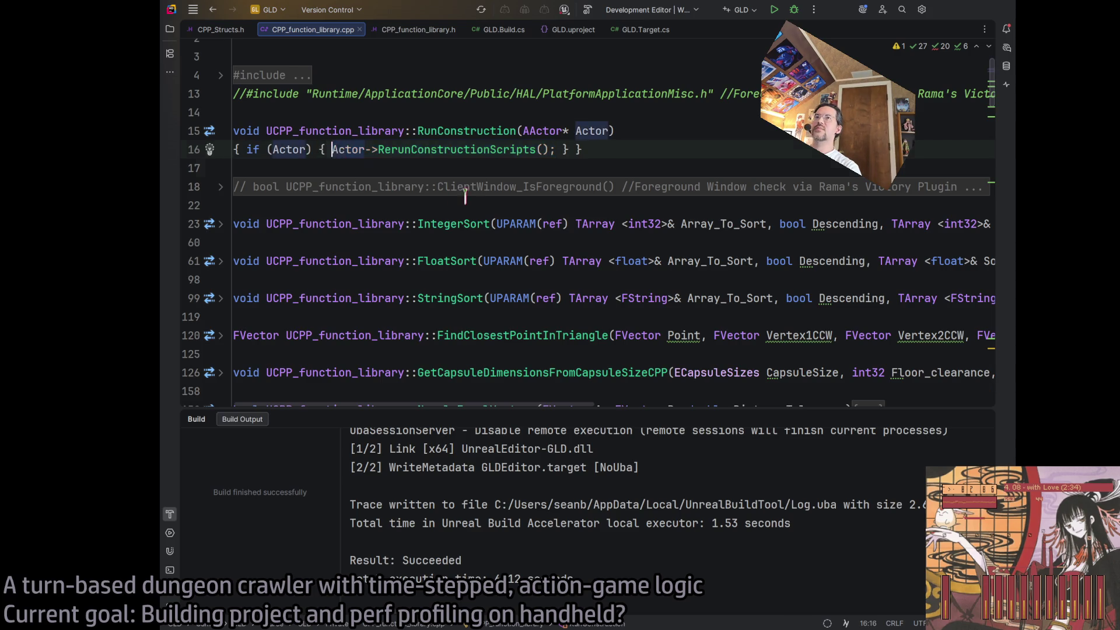
key("Return")
left_click(315, 150)
key("Return")
left_click(243, 205)
key("Return")
left_click(294, 187)
key("Return")
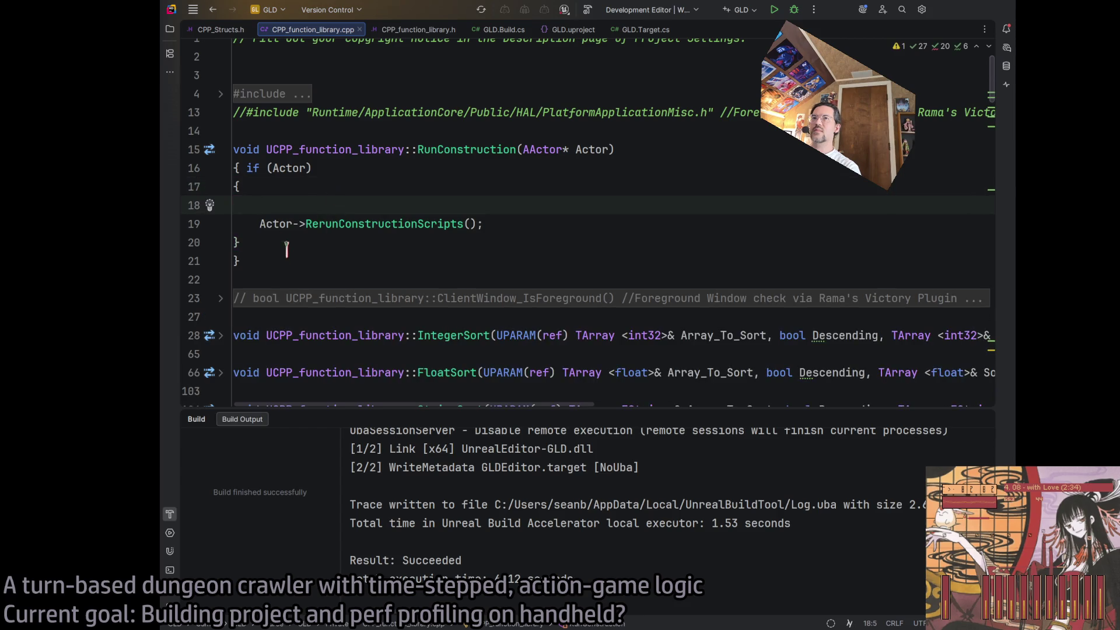
left_click_drag(280, 261, 233, 168)
left_click(193, 10)
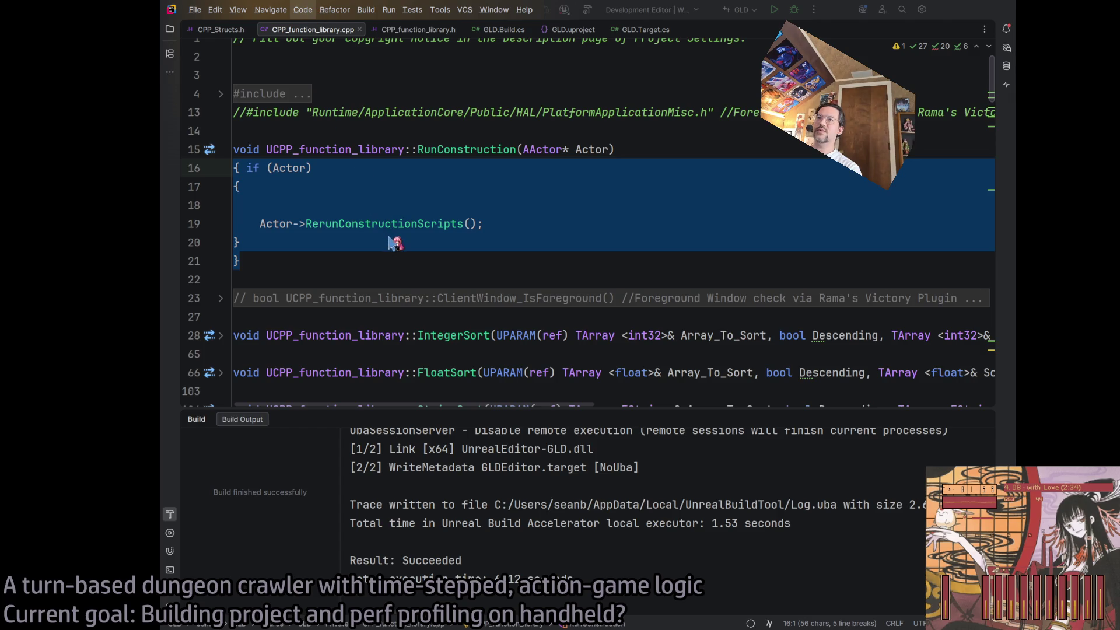
key("ctrl+alt+l")
Insert an #if WITH_EDITOR line directly above the RerunConstructionScripts call
left_click(295, 185)
key("Down")
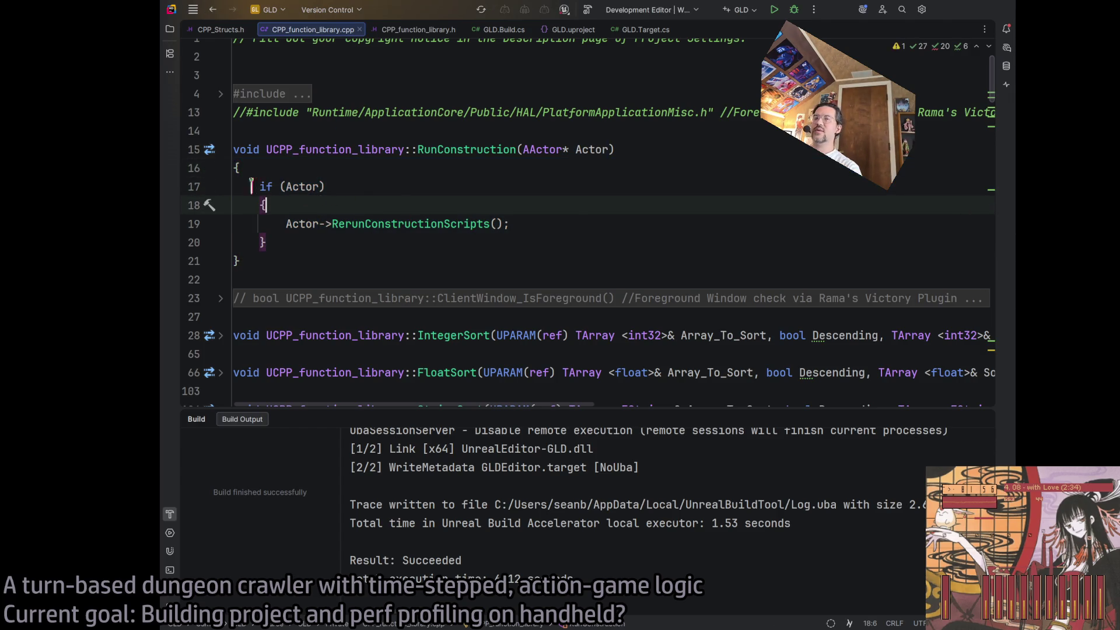
key("Return")
type("#if WITH_EDITOR")
key("Return")
key("BackSpace")
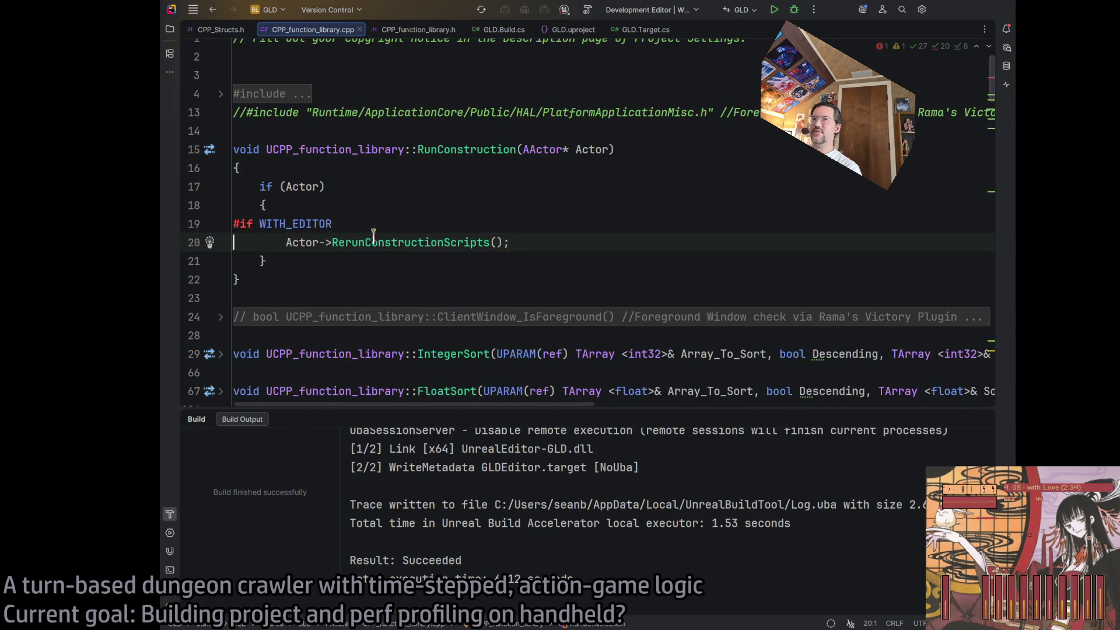
key("Return")
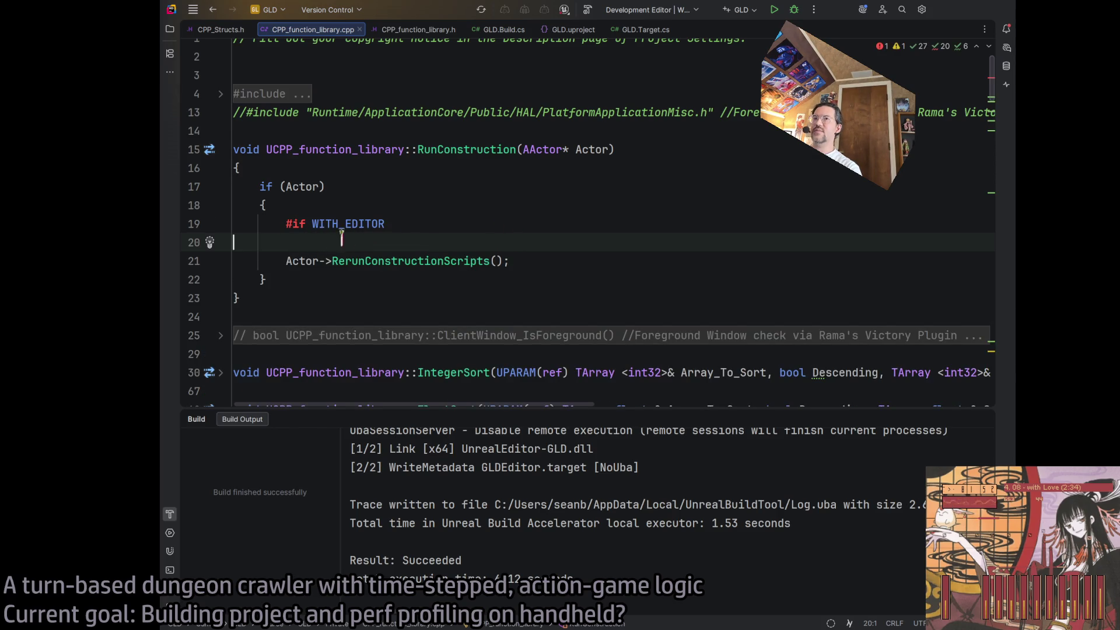
key("Delete")
Close the guard with an indented #endif after the call and rebuild the GLD project
left_click(546, 245)
key("Return")
type("#endif")
key("Return")
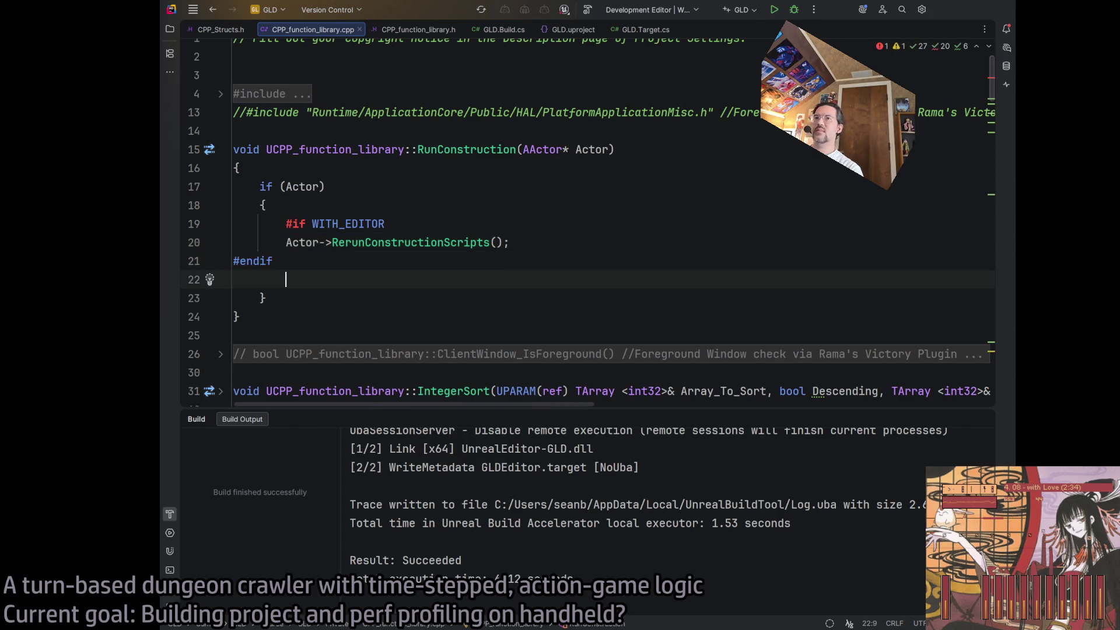
left_click(236, 263)
key("Tab")
left_click(588, 236)
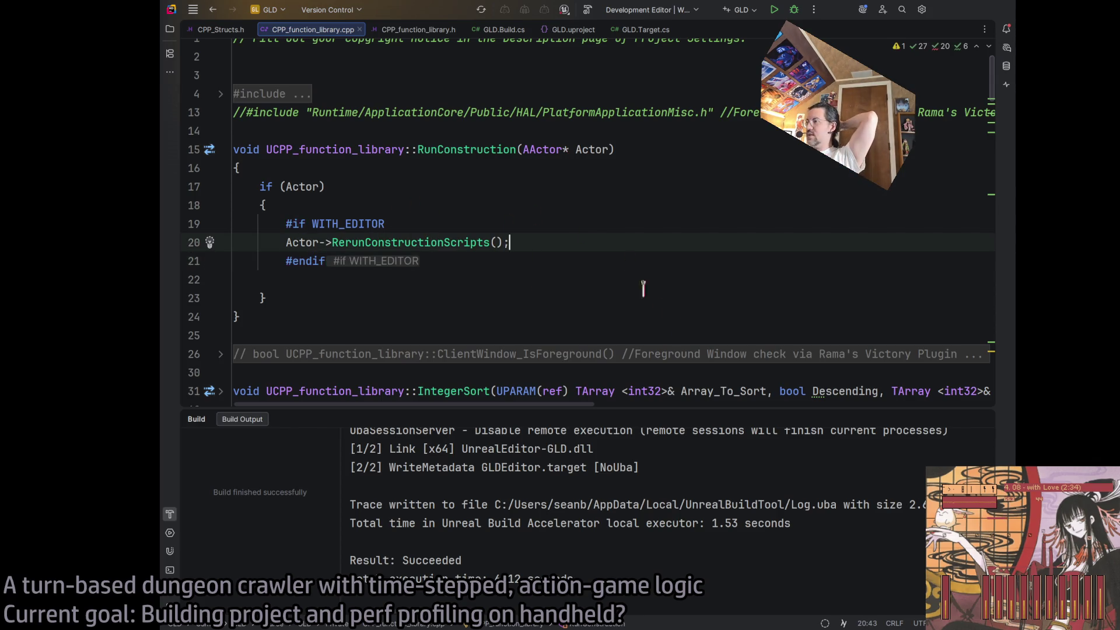
left_click(587, 9)
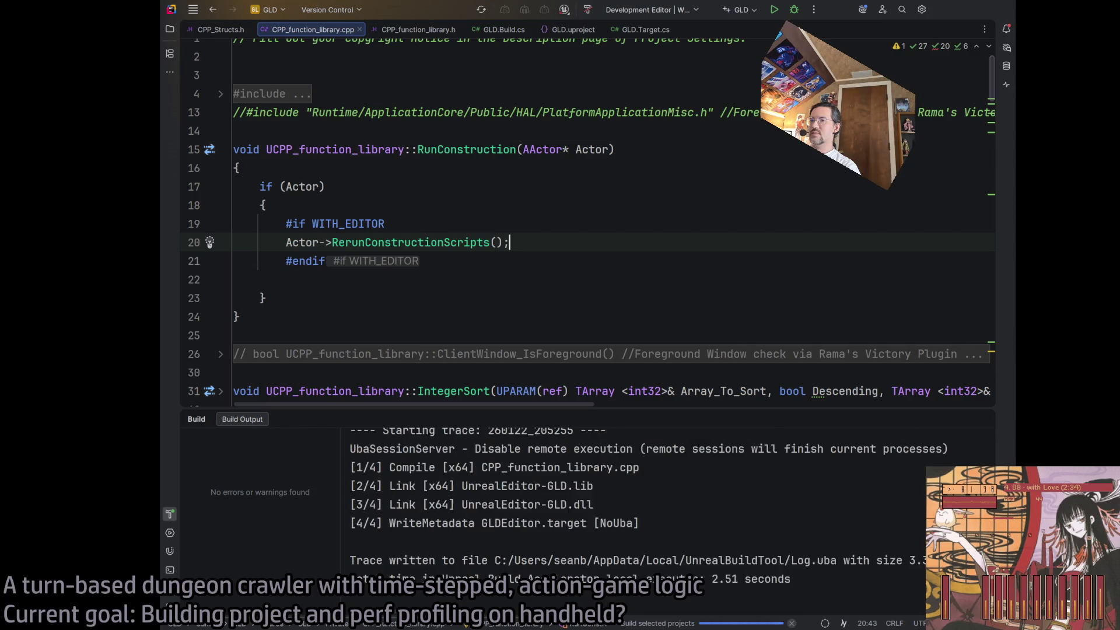
Read ChatGPT's 'Where this is usually placed' and 'Make it extra safe' advice on WITH_EDITOR code
key("alt+Tab")
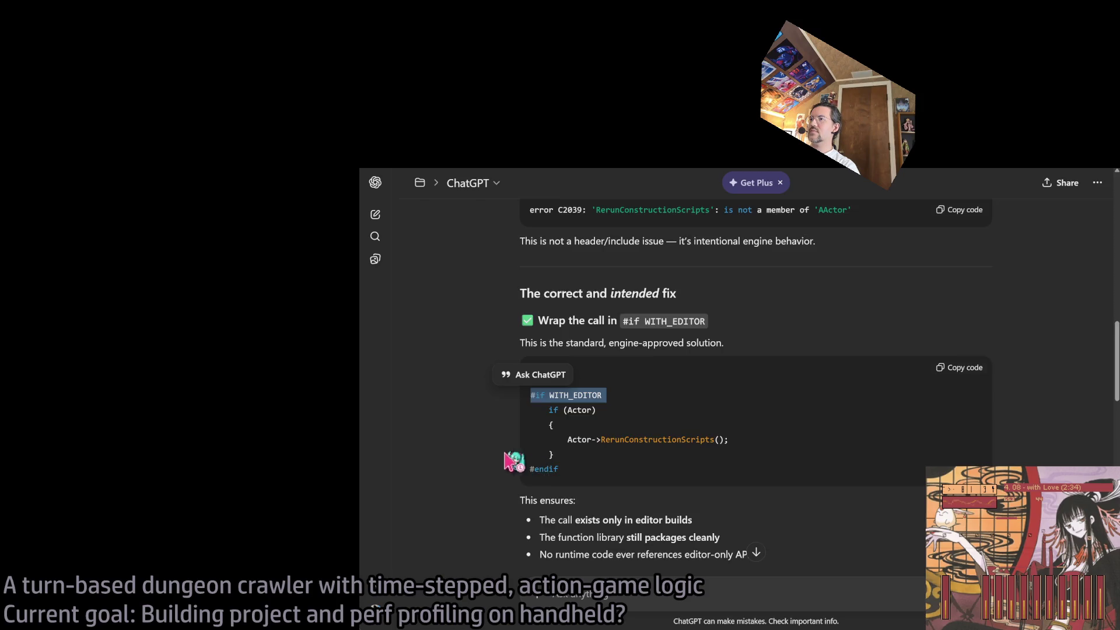
scroll(514, 461, "down", 2)
scroll(525, 432, "down", 1)
scroll(513, 426, "down", 1)
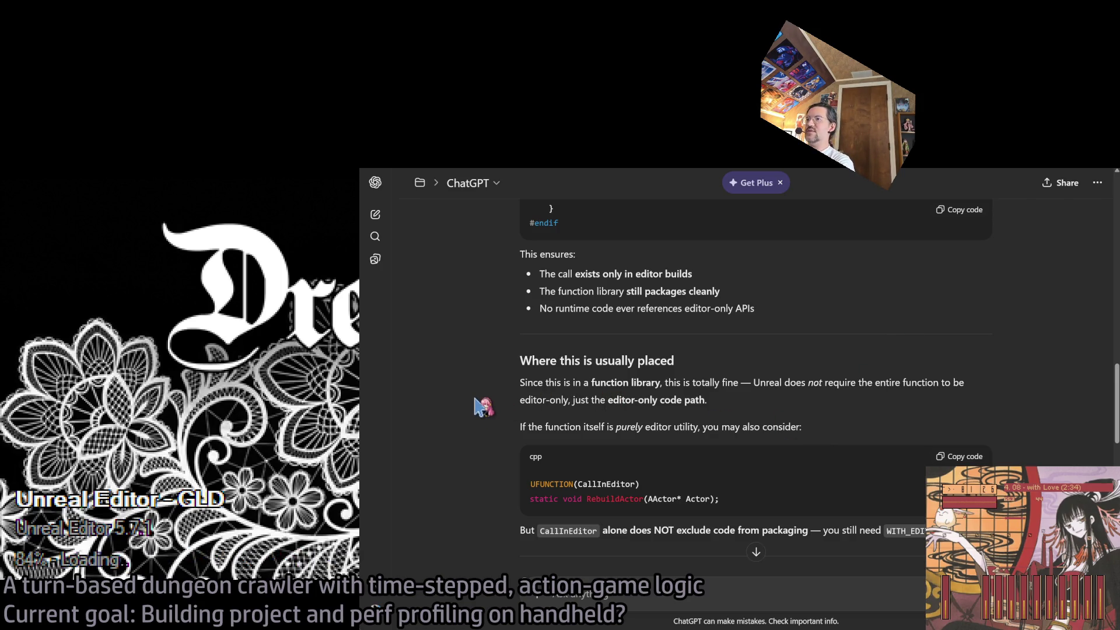
scroll(483, 406, "down", 1)
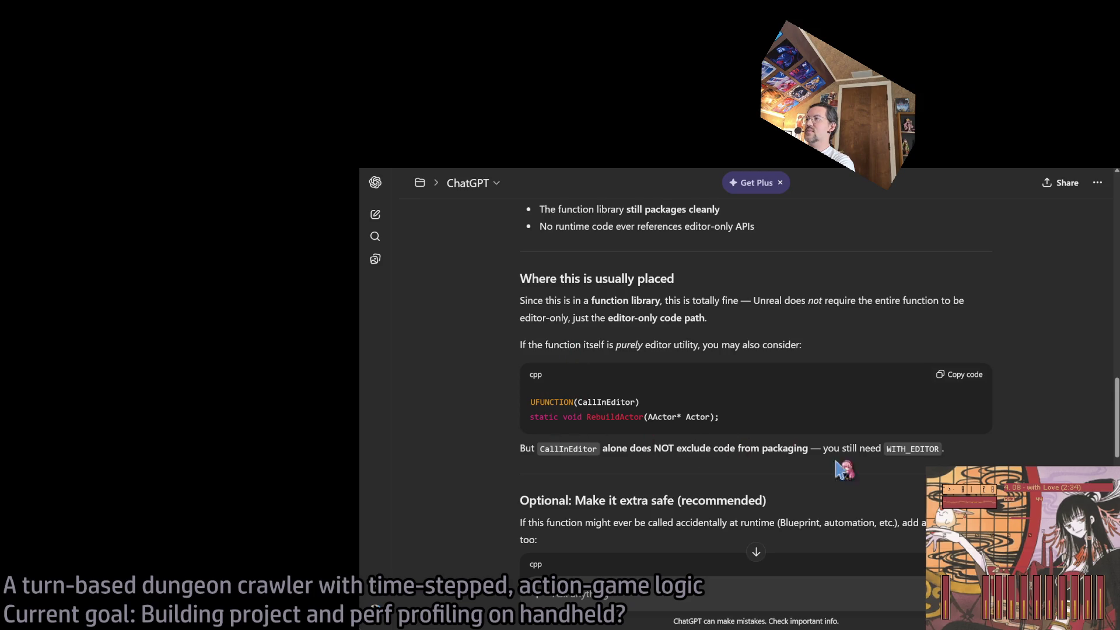
scroll(863, 449, "down", 2)
double_click(891, 366)
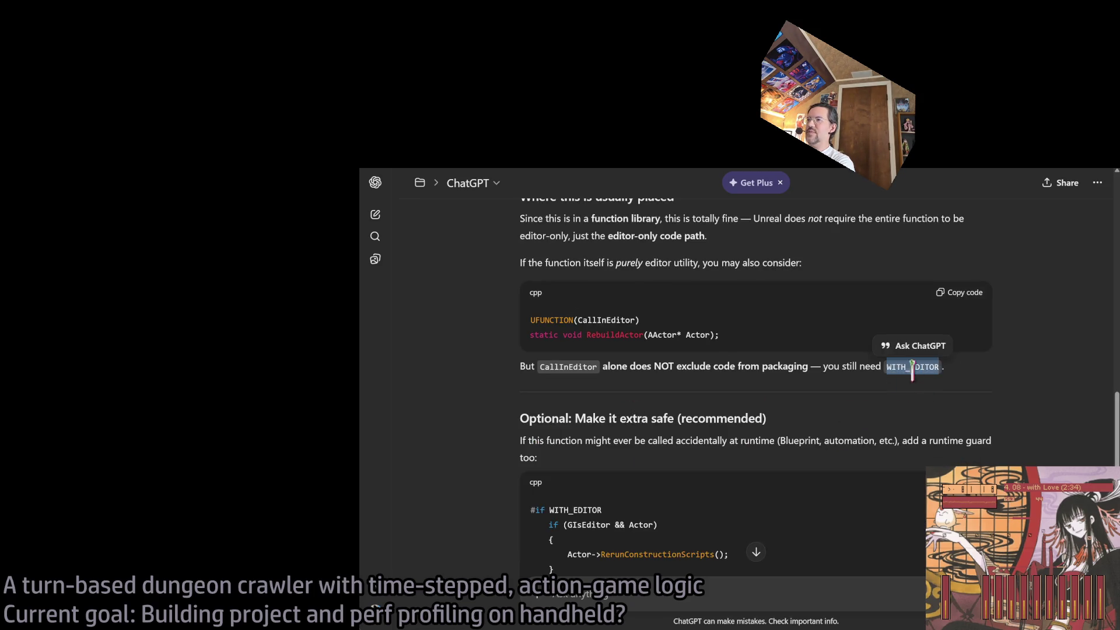
scroll(566, 417, "down", 3)
double_click(575, 346)
left_click(468, 392)
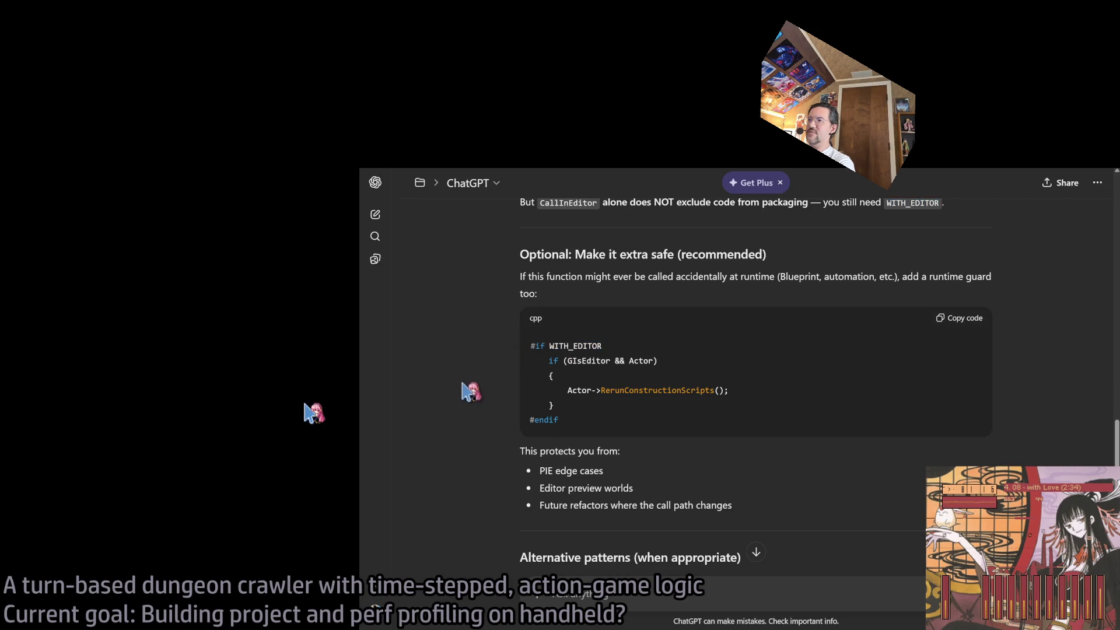
scroll(514, 368, "down", 2)
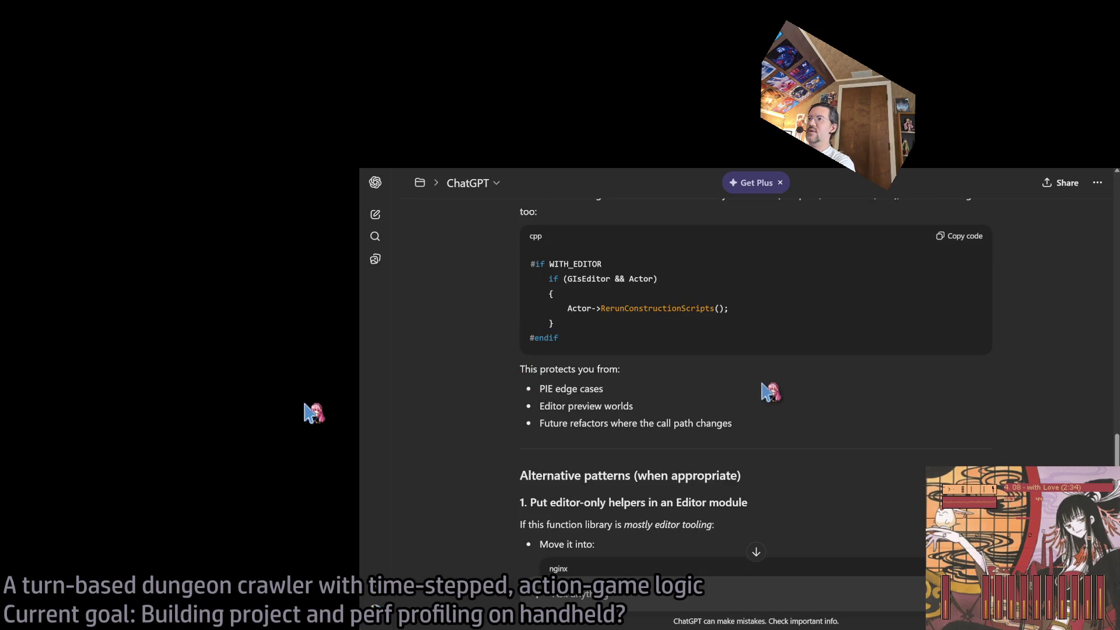
scroll(801, 421, "down", 4)
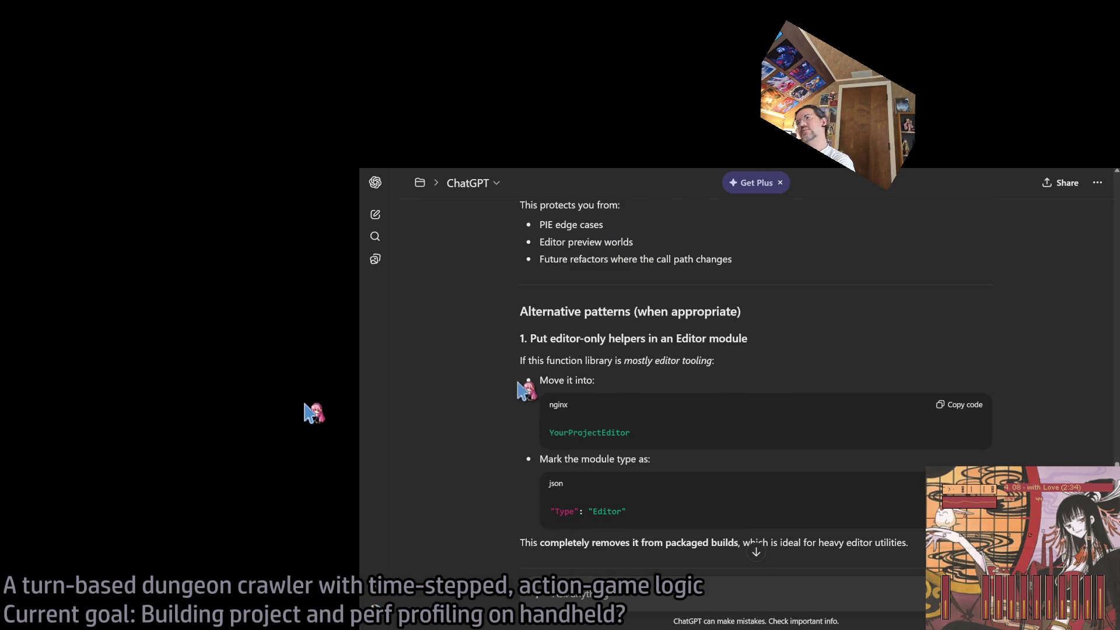
scroll(512, 365, "up", 8)
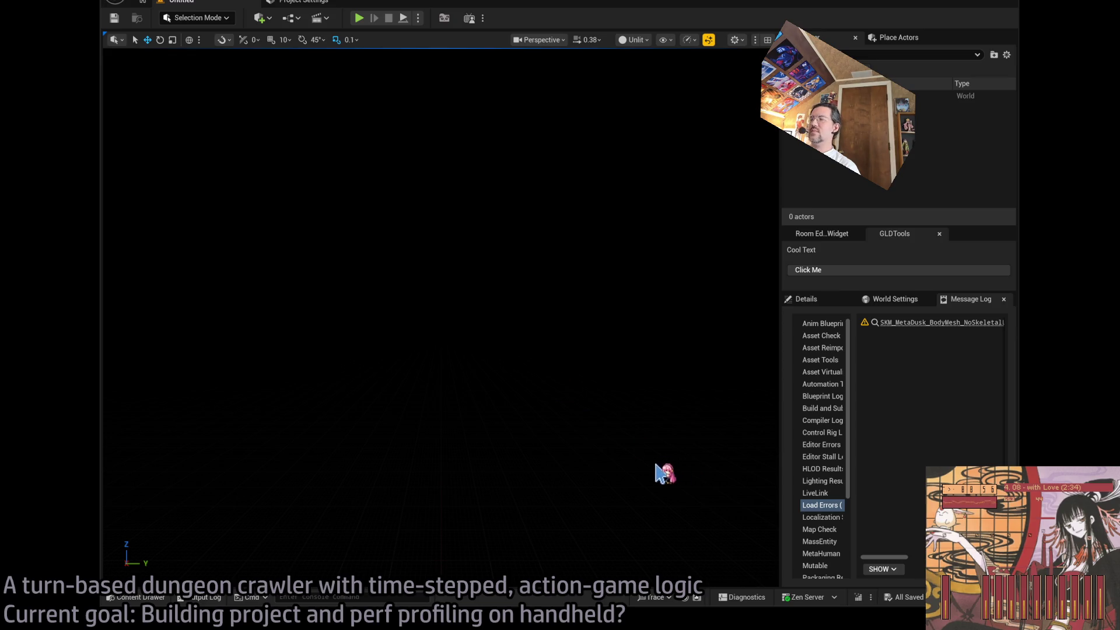
Open the Output Log to follow the retried Windows packaging of GLD
left_click(201, 596)
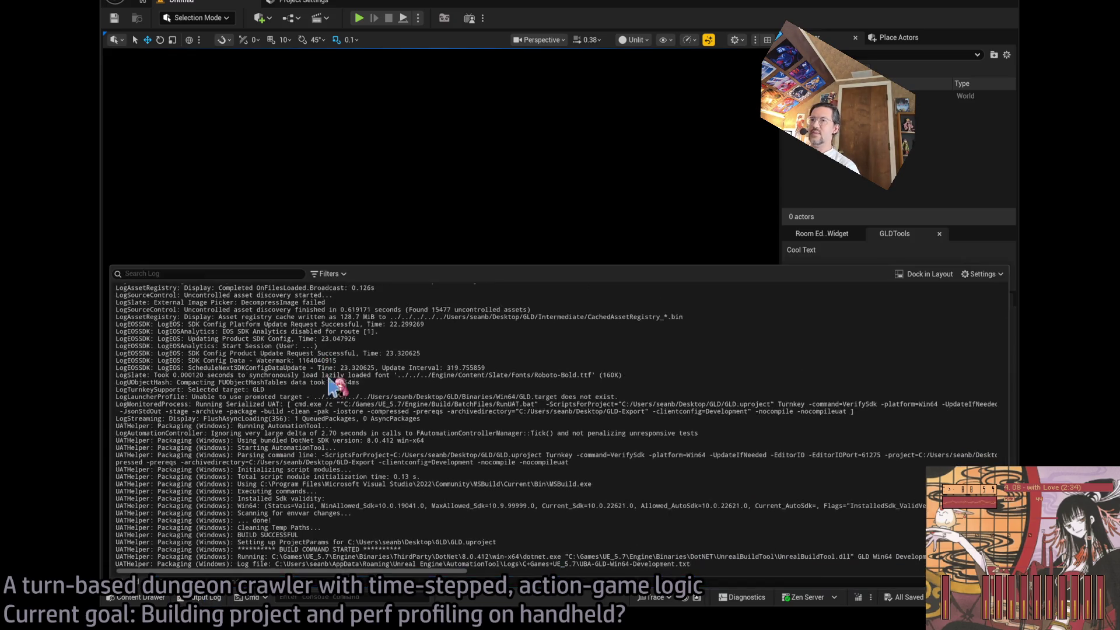
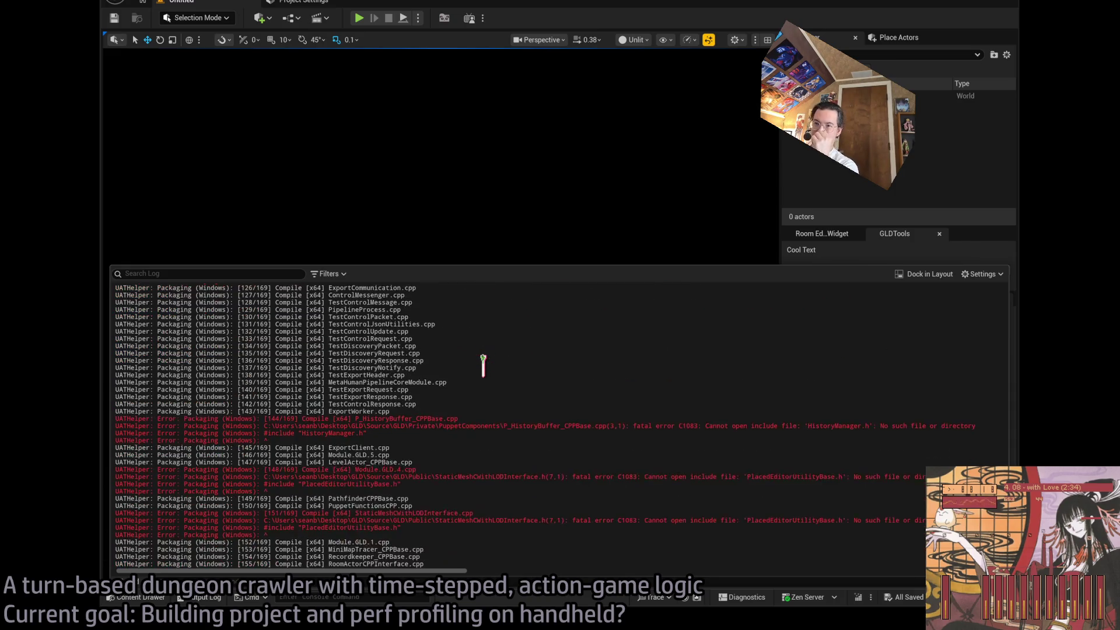
Scroll up the packaging log to the TObjectPtr error lines
scroll(468, 463, "up", 5)
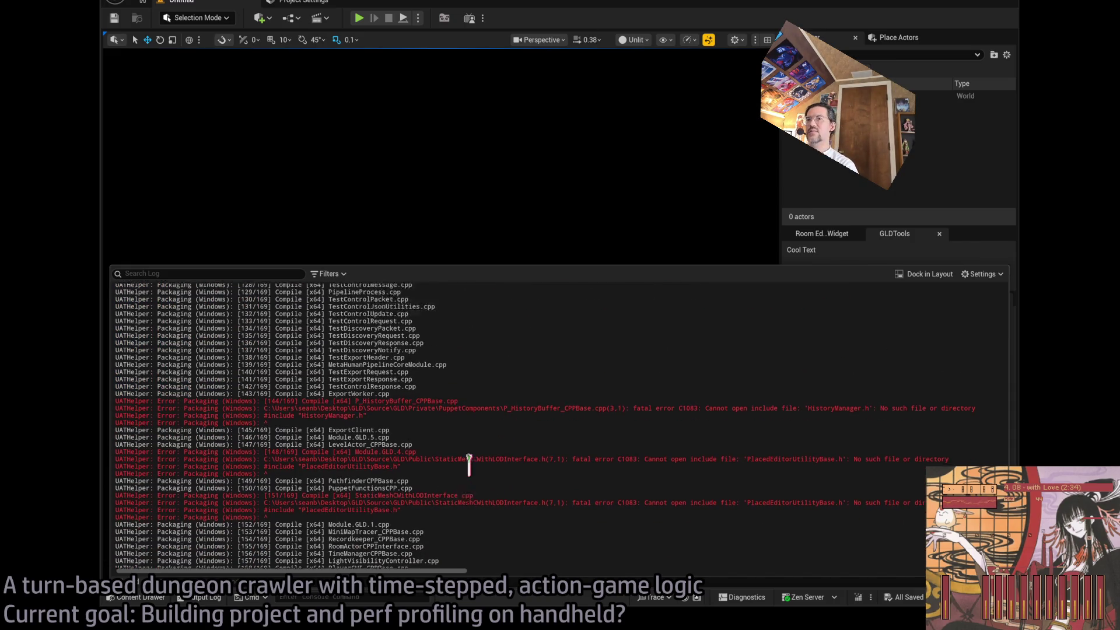
scroll(476, 475, "up", 6)
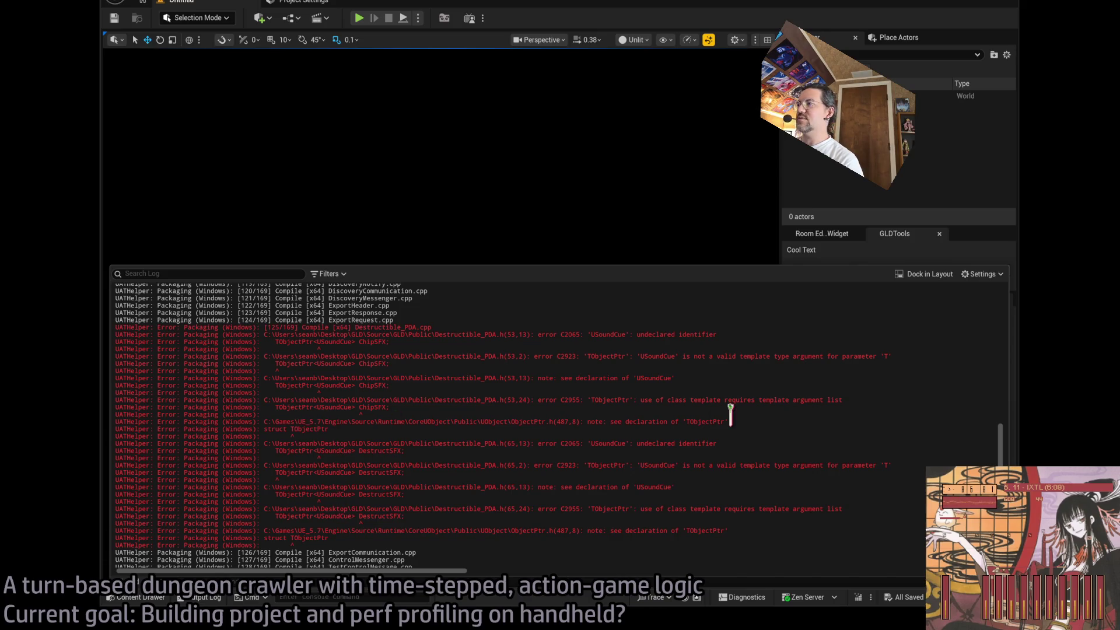
mouse_move(400, 427)
left_mouse_down()
mouse_move(233, 430)
mouse_move(253, 420)
left_mouse_up()
left_click(254, 415)
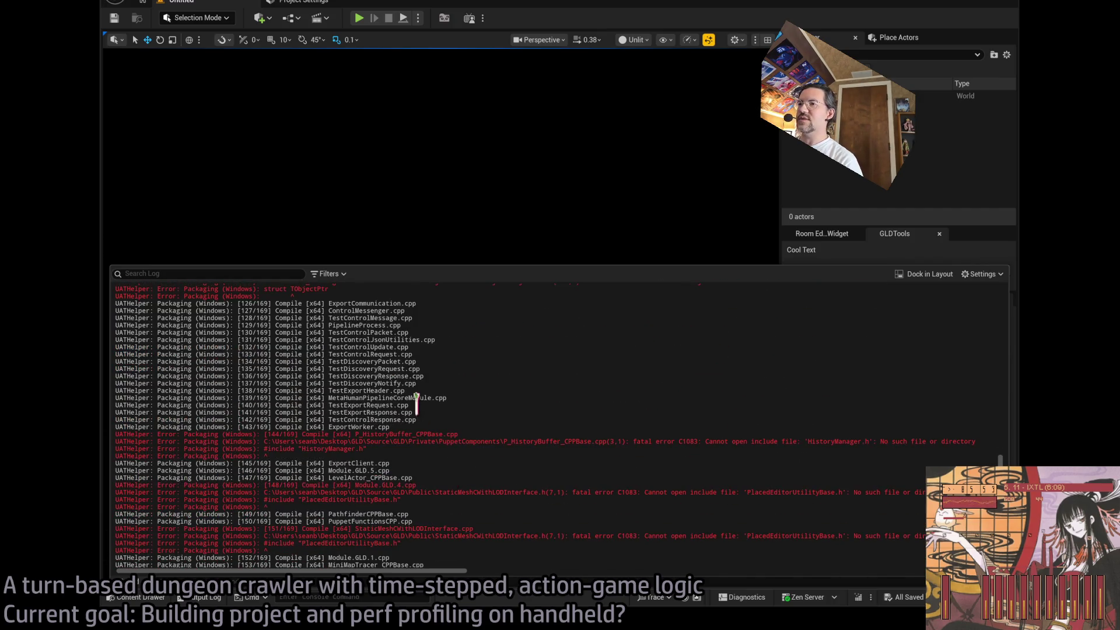
Copy the Destructible_PDA.h USoundCue error block and minimize the Unreal Editor
scroll(419, 408, "up", 8)
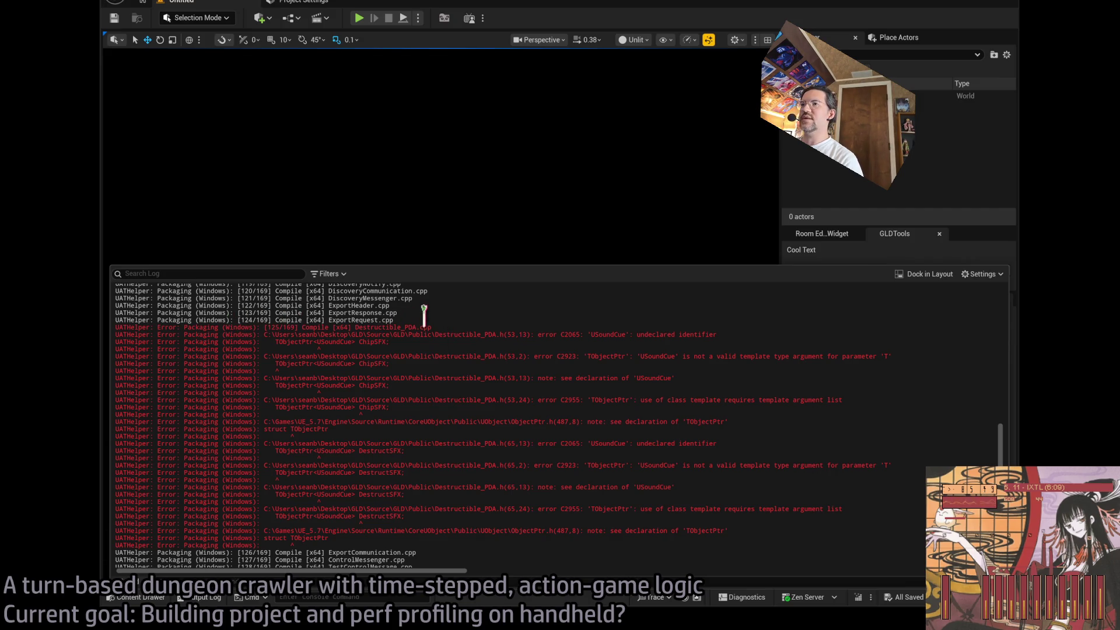
mouse_move(418, 324)
left_mouse_down()
mouse_move(433, 377)
mouse_move(399, 544)
left_mouse_up()
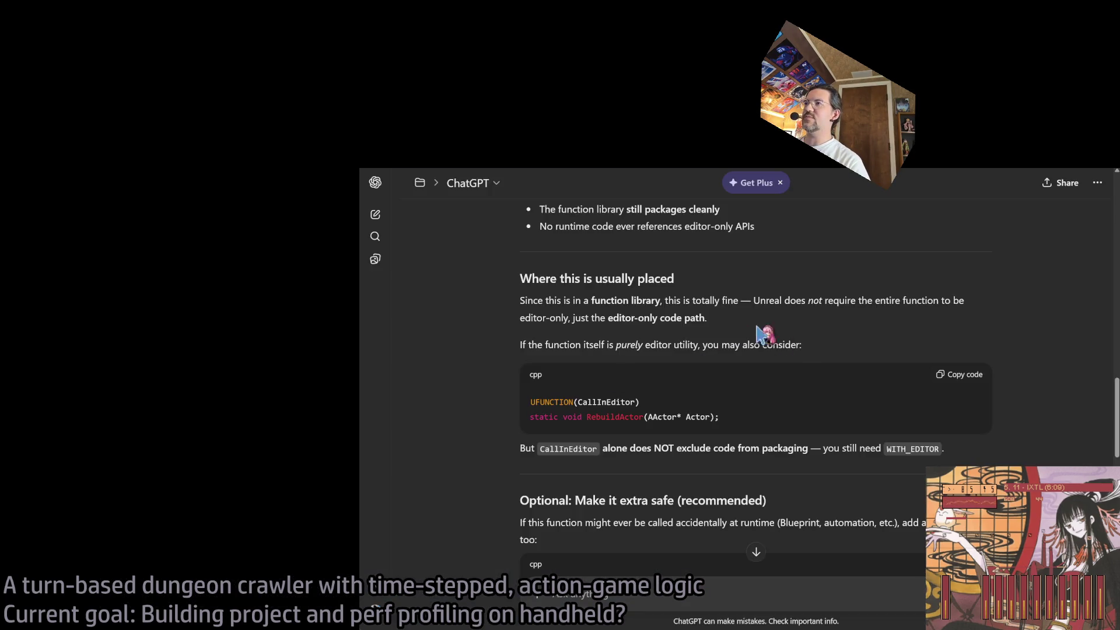
scroll(762, 332, "up", 10)
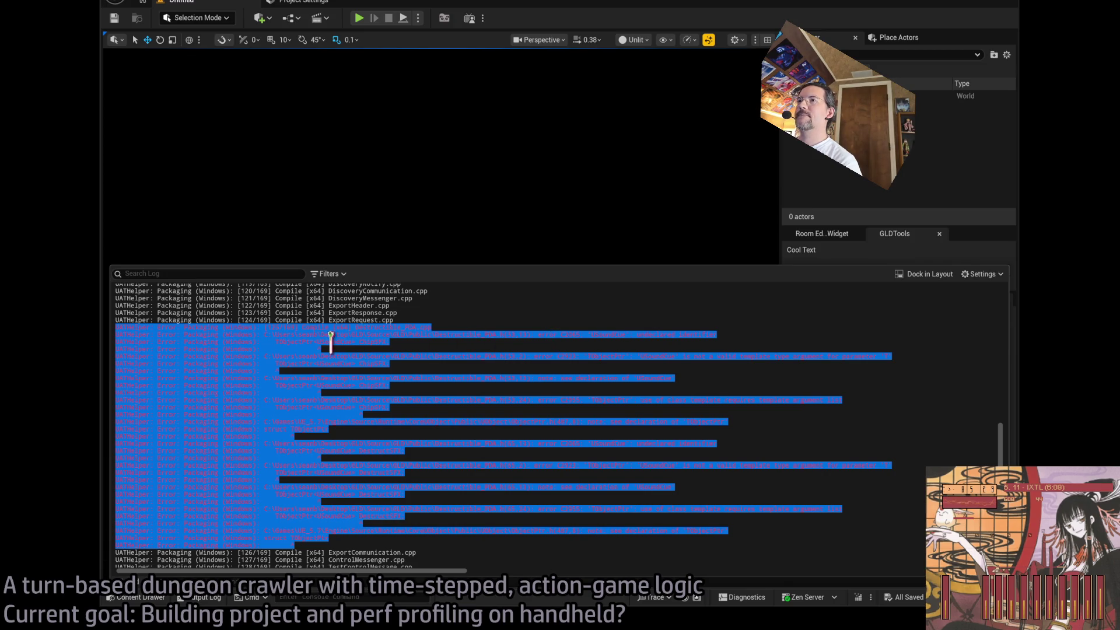
left_click(349, 341)
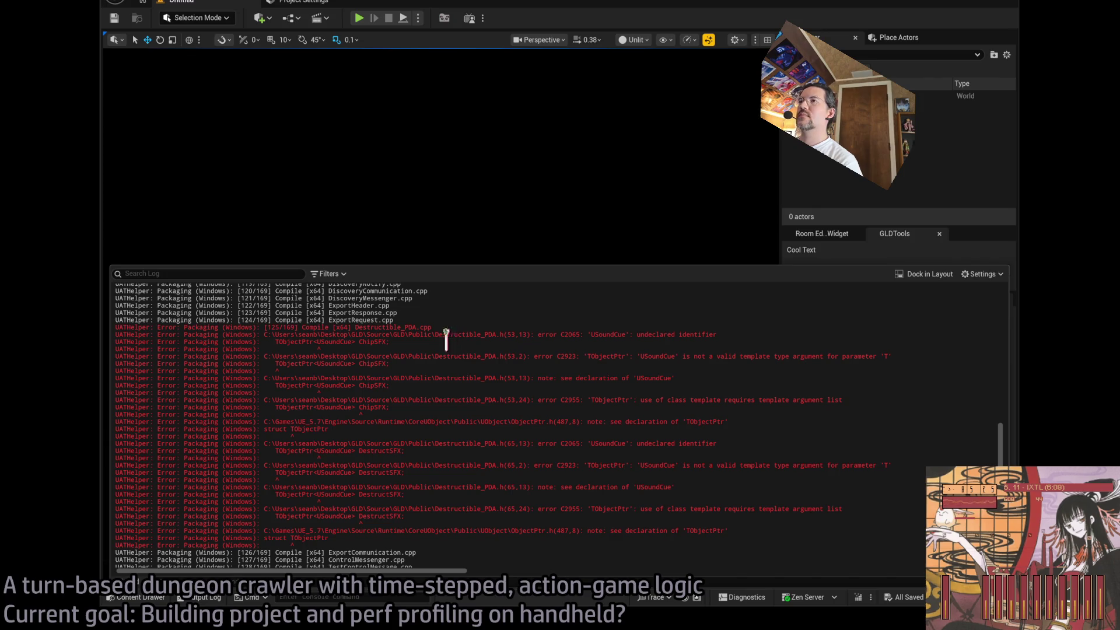
left_click(970, 3)
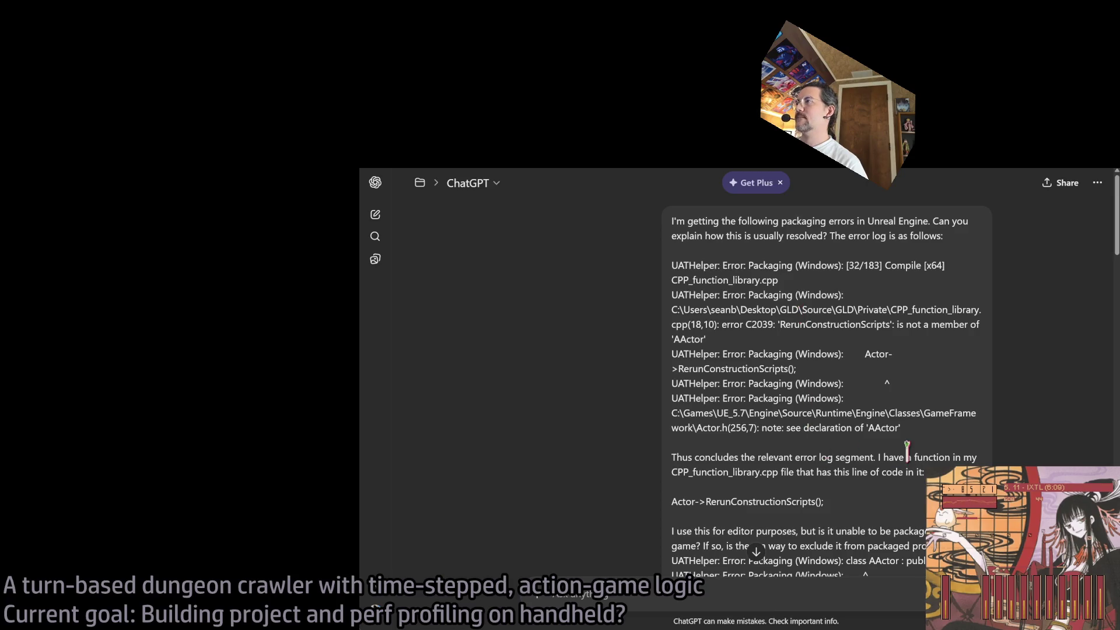
Replace the old error log in the earlier ChatGPT question with the new USoundCue errors
scroll(1037, 414, "down", 5)
left_click(937, 274)
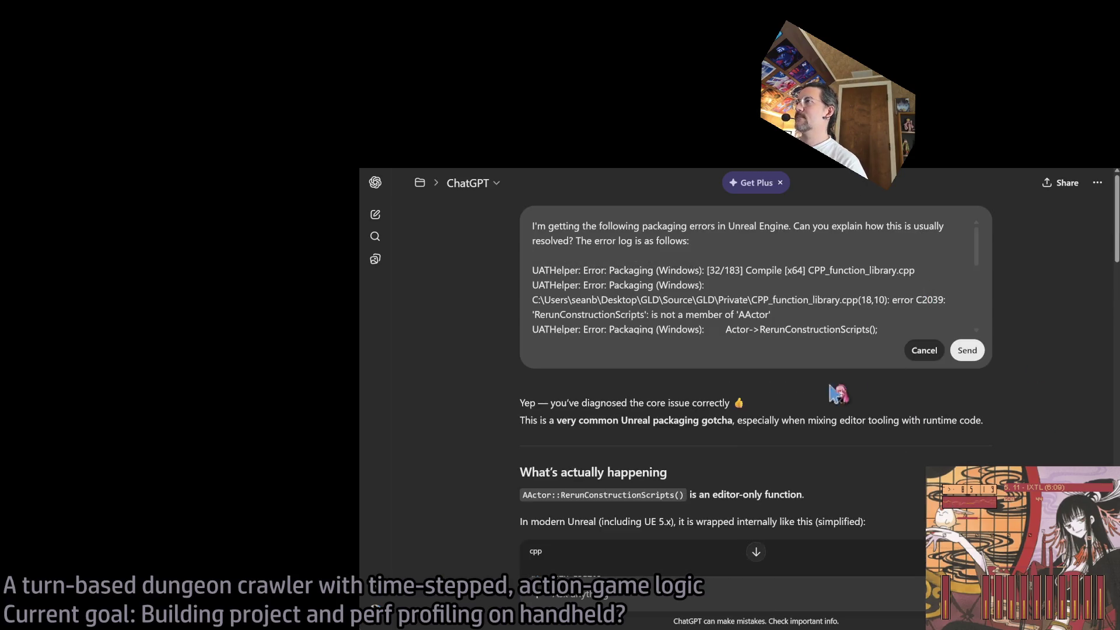
mouse_move(781, 236)
left_mouse_down()
mouse_move(816, 273)
mouse_move(875, 417)
left_mouse_up()
key("BackSpace")
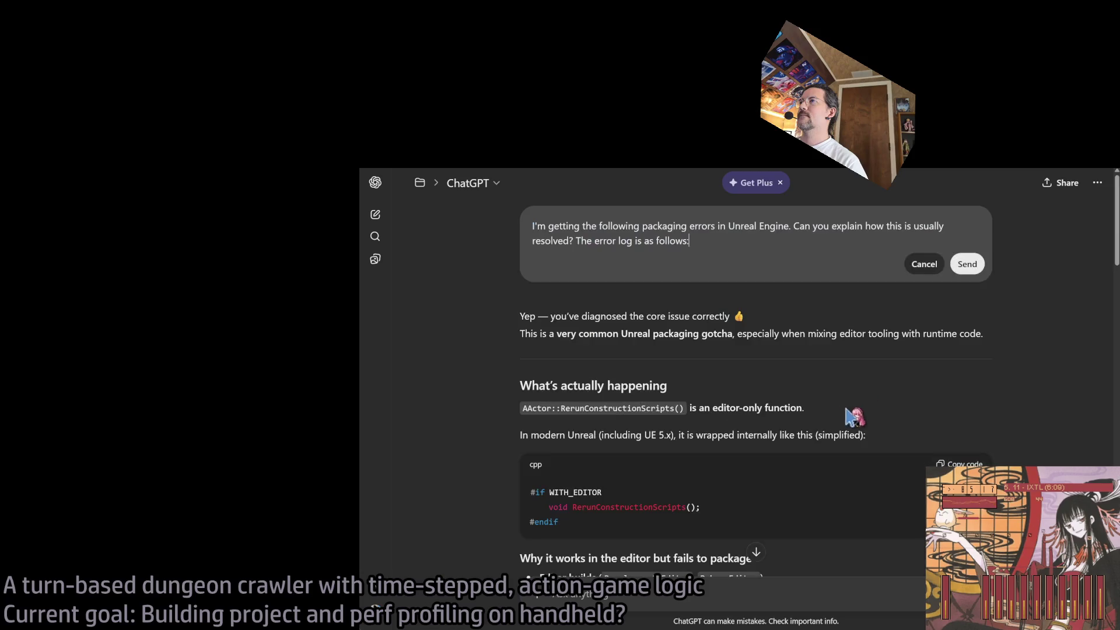
key("ctrl+v")
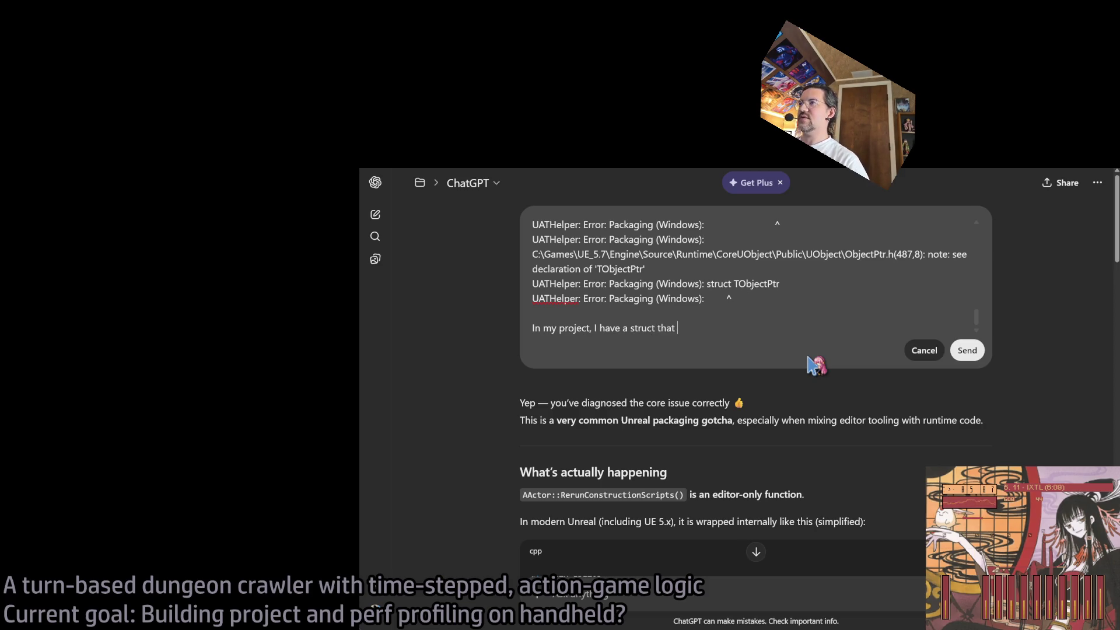
Ask whether the TObjectPtr<USoundCue> struct is wrong and resend the question
scroll(814, 362, "up", 5)
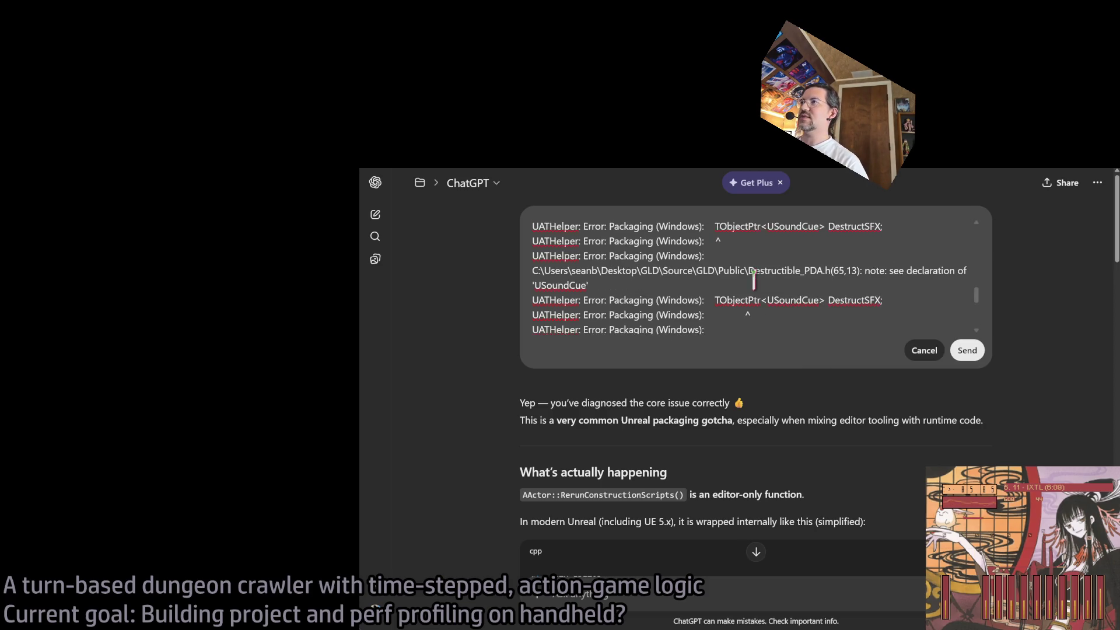
left_click_drag(716, 300, 755, 300)
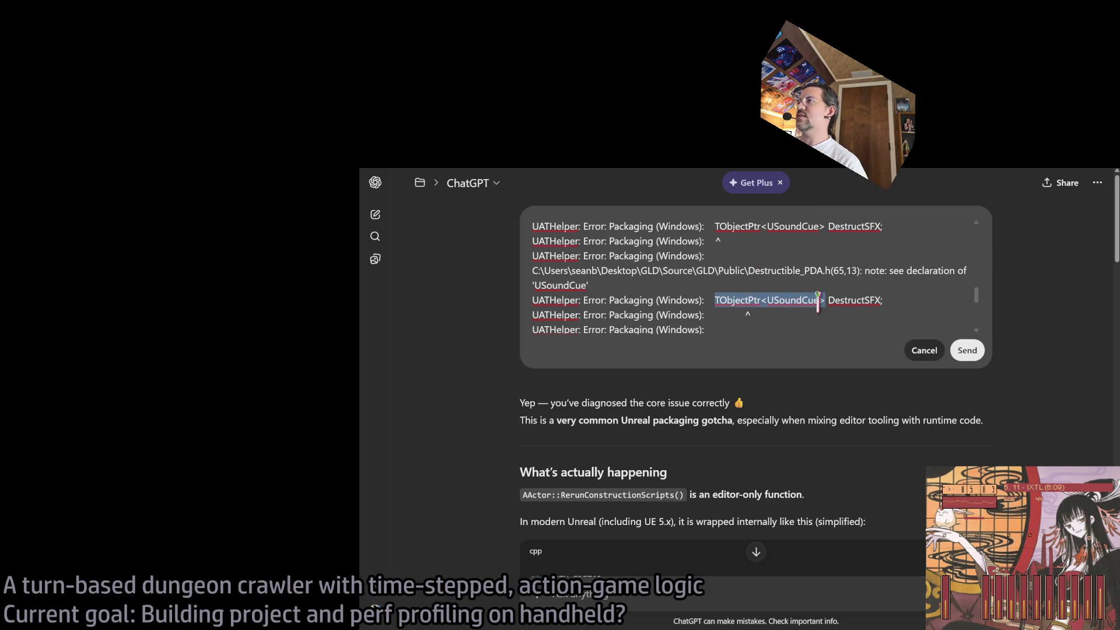
scroll(794, 327, "down", 5)
scroll(785, 324, "up", 3)
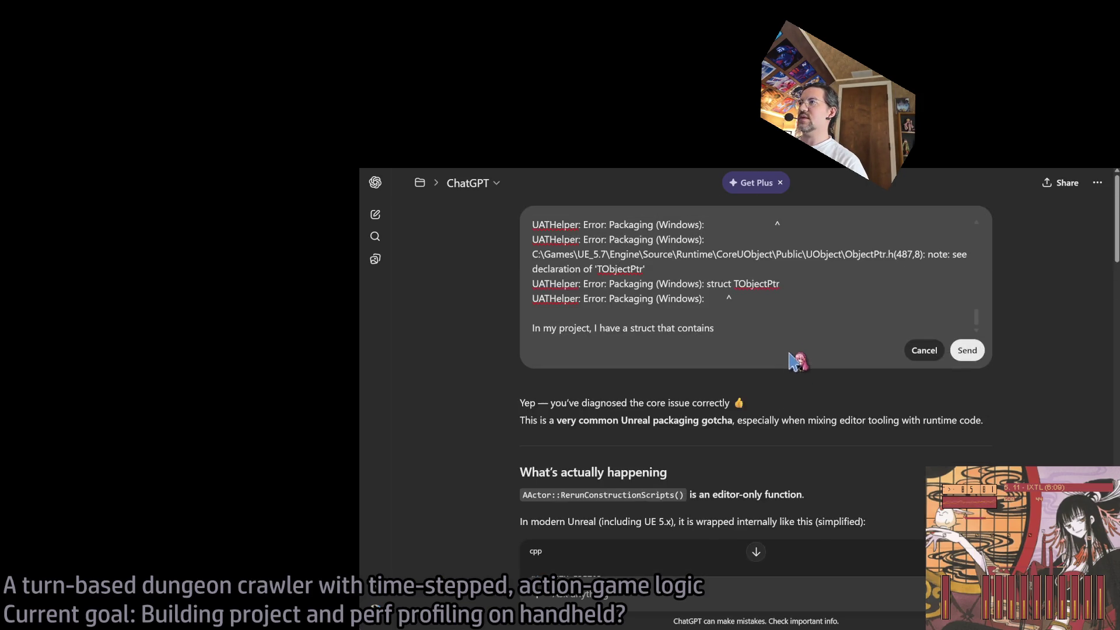
left_click(826, 348)
type("TObjectPtr<USoundCue>, which points to a")
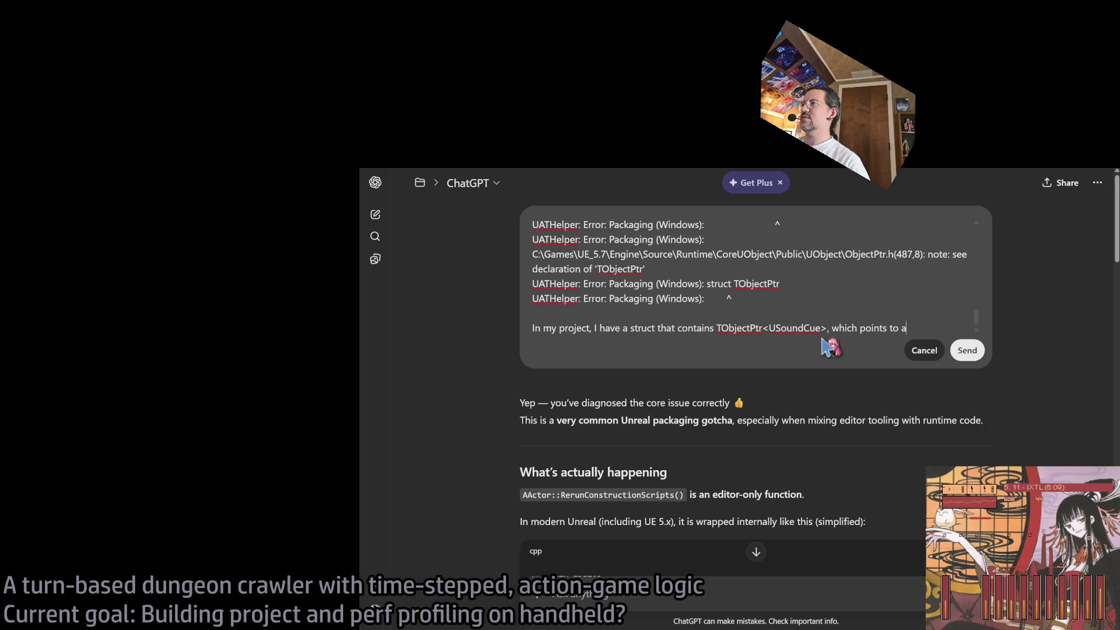
key("BackSpace")
key("BackSpace")
key("BackSpace")
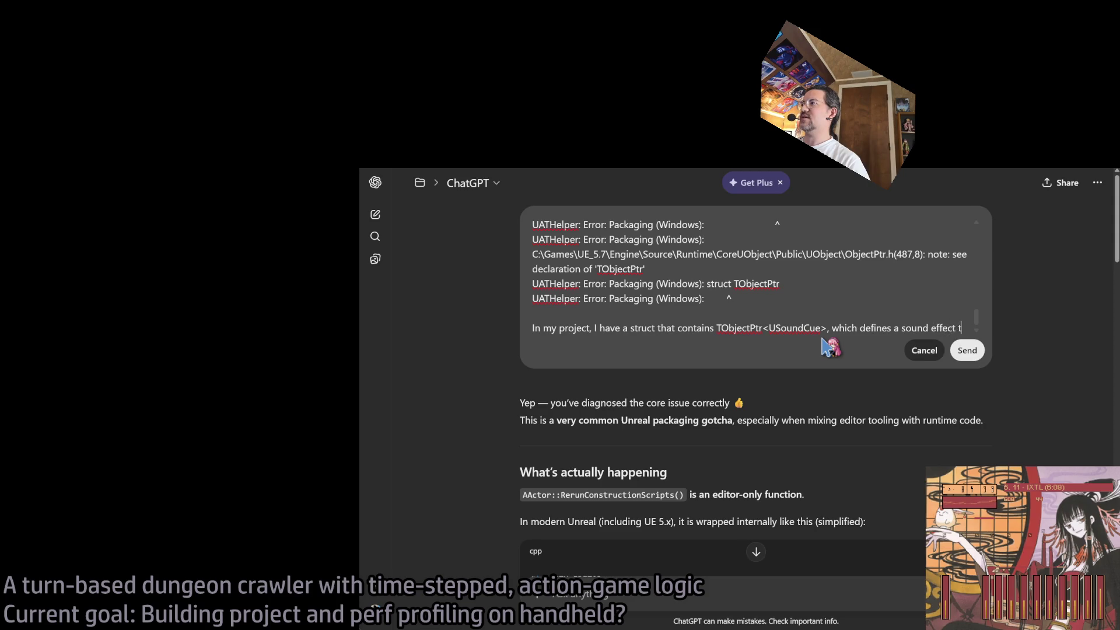
type("o be used in gameplay. Am I doing this incorrectly?")
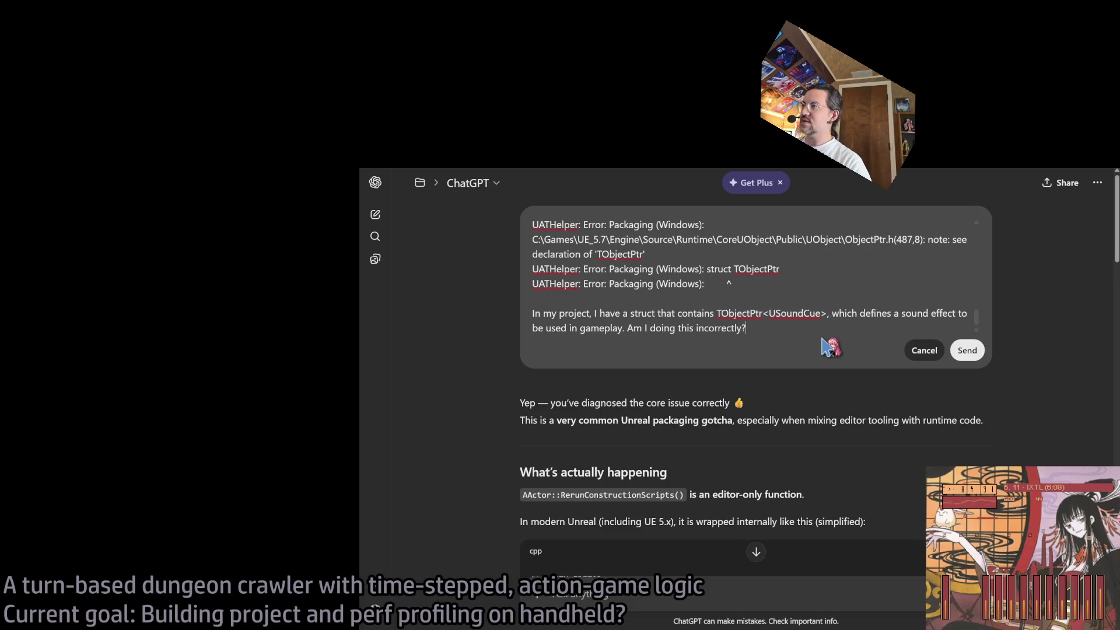
left_click(970, 351)
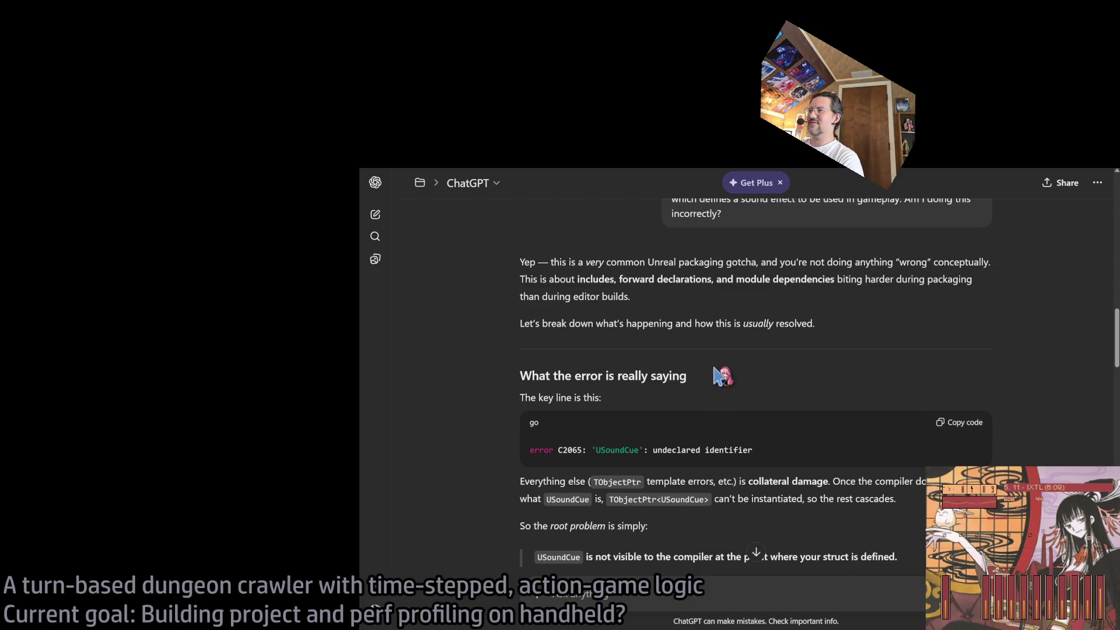
scroll(652, 368, "down", 1)
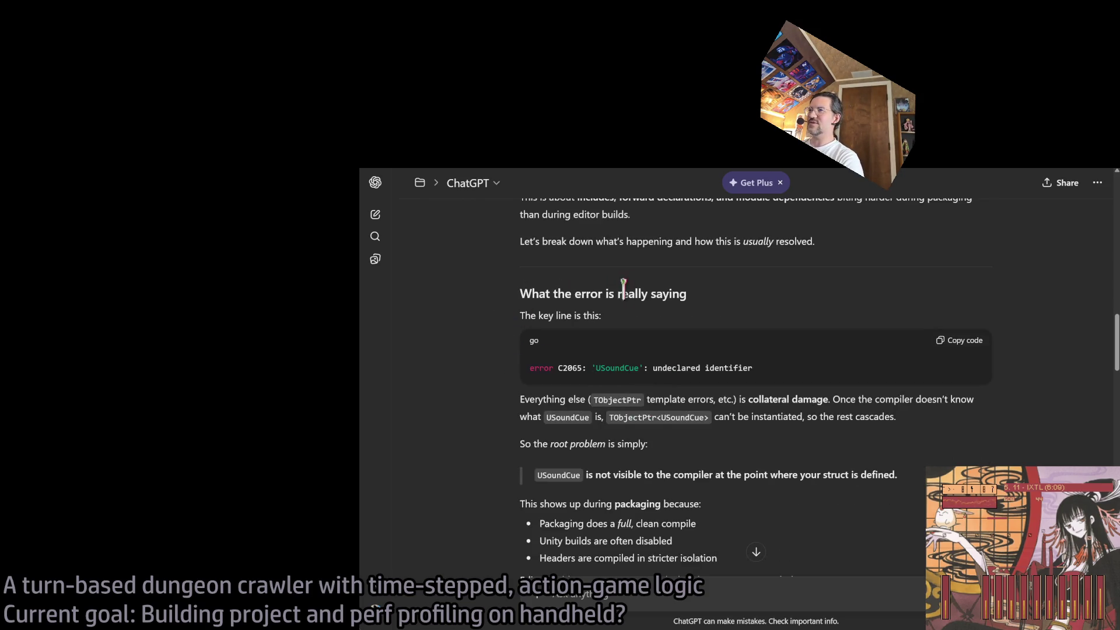
left_click_drag(745, 310, 733, 300)
left_click(590, 301)
triple_click(545, 292)
left_click(576, 314)
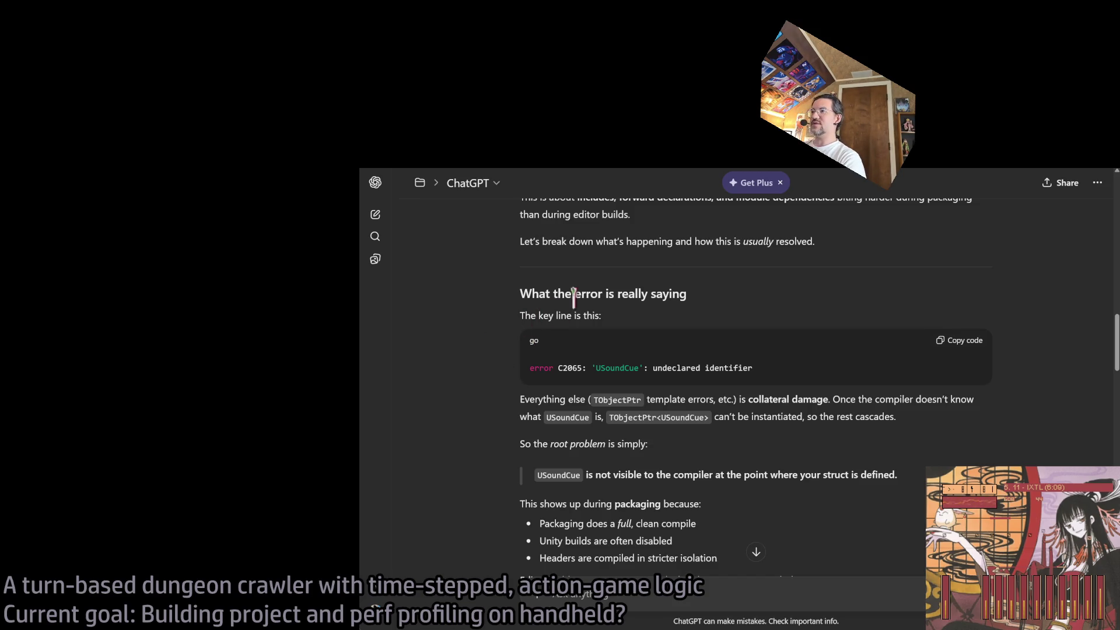
scroll(484, 292, "down", 1)
scroll(484, 302, "down", 1)
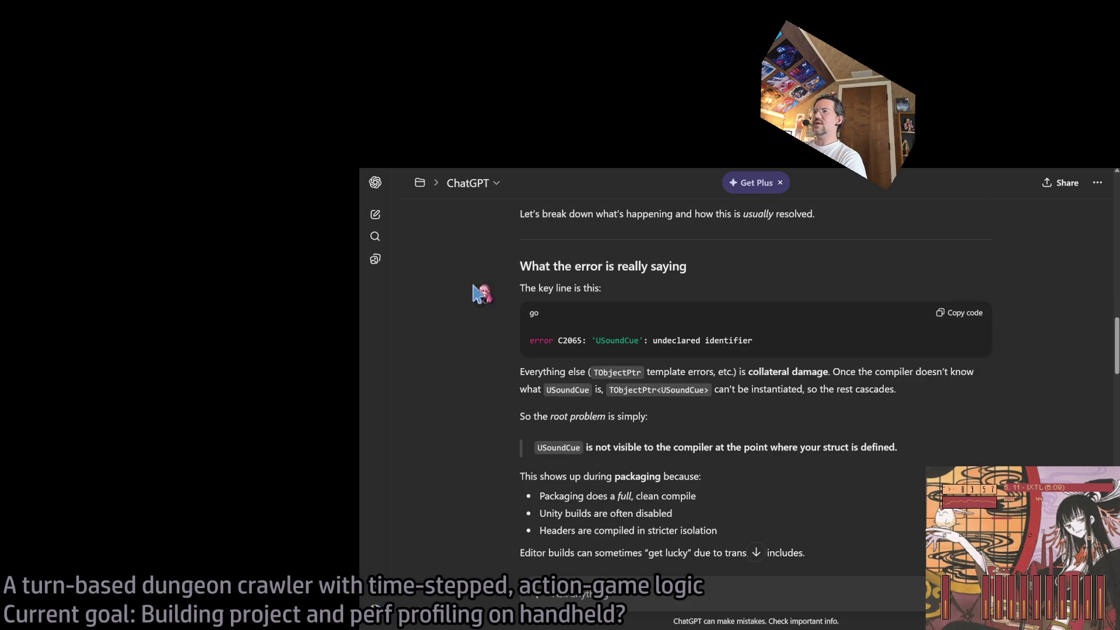
triple_click(553, 288)
mouse_move(521, 372)
left_mouse_down()
mouse_move(839, 372)
mouse_move(852, 374)
mouse_move(603, 390)
mouse_move(894, 390)
left_mouse_up()
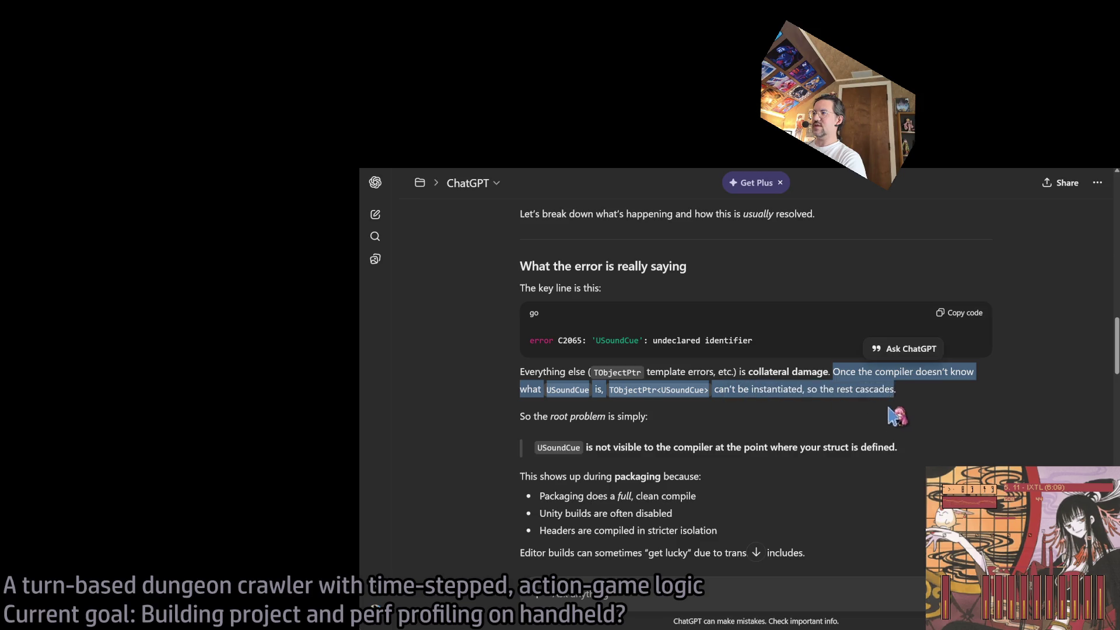
left_click(893, 415)
scroll(671, 432, "down", 2)
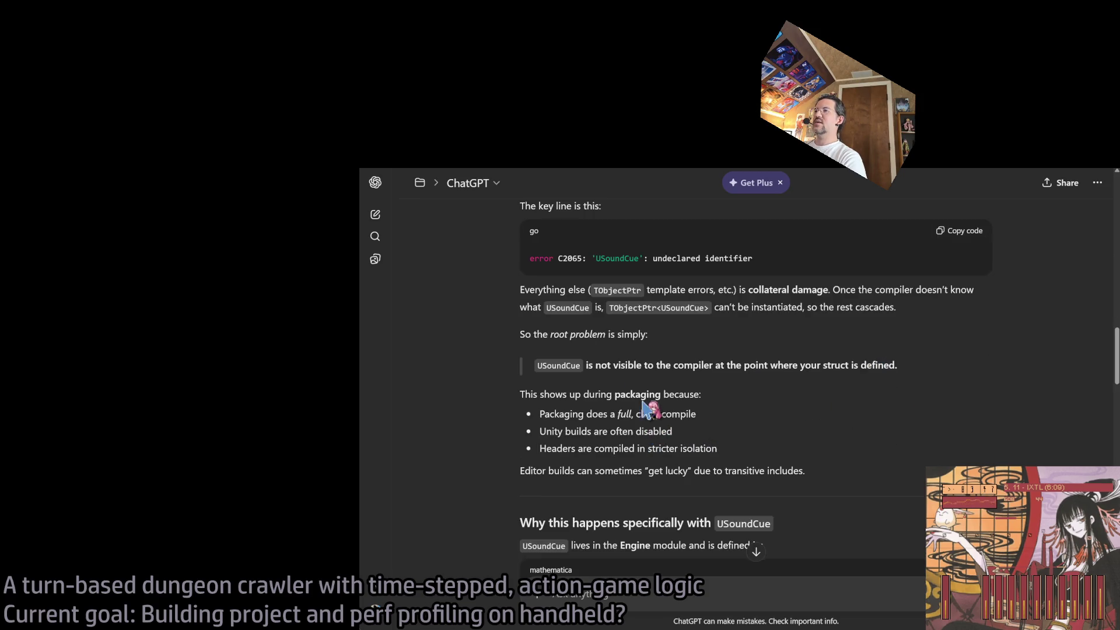
triple_click(604, 366)
left_click(772, 368)
triple_click(651, 364)
left_click(799, 388)
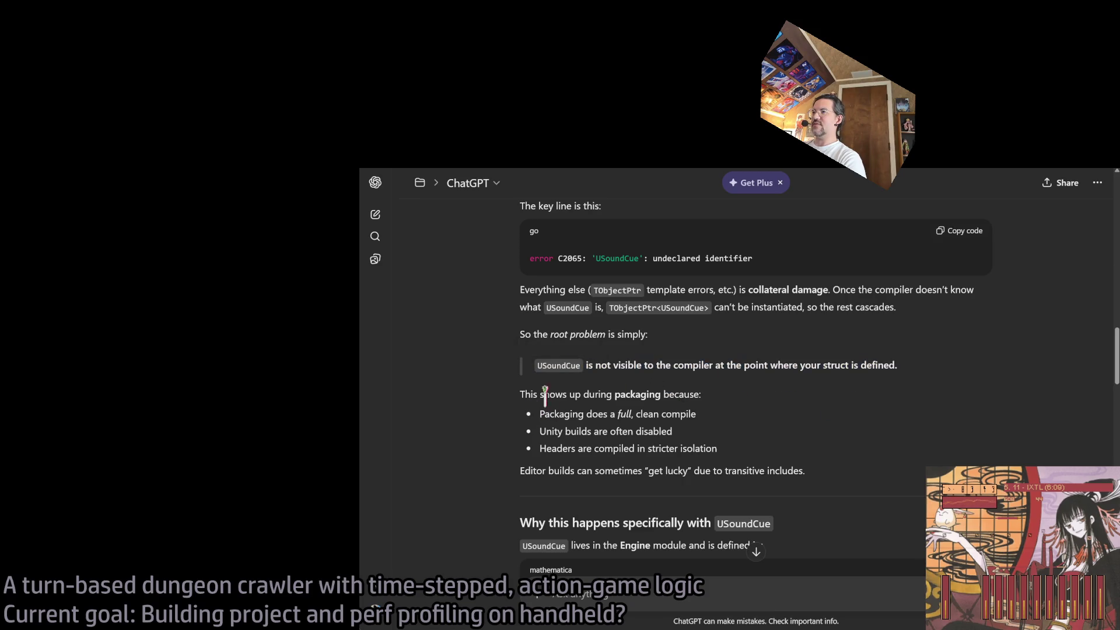
mouse_move(527, 395)
left_mouse_down()
mouse_move(704, 397)
mouse_move(761, 435)
left_mouse_up()
left_click(649, 408)
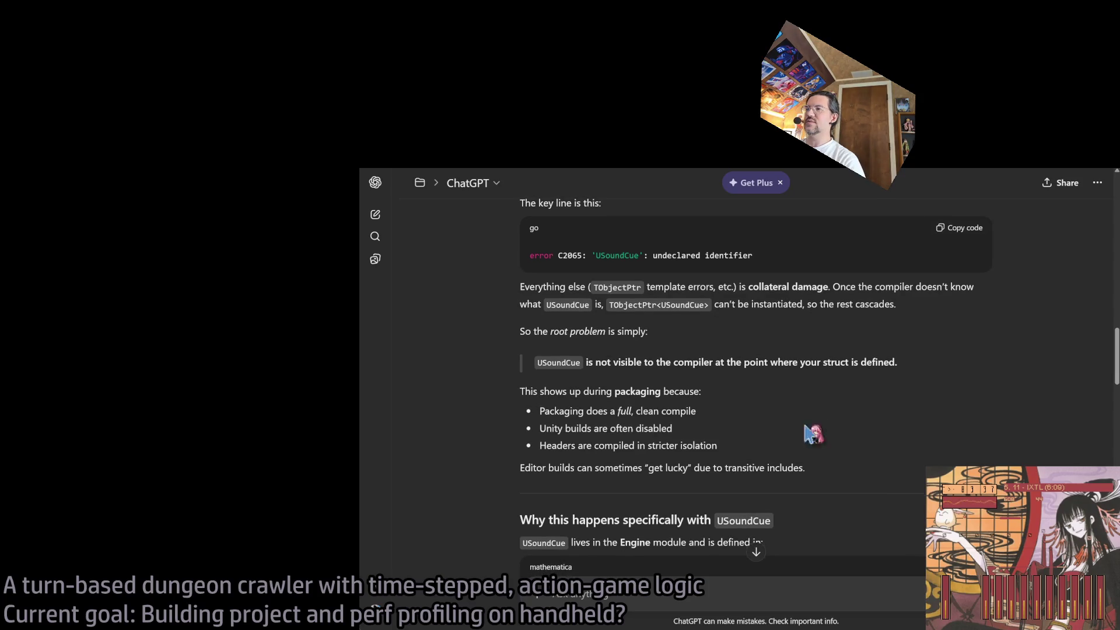
left_click_drag(625, 411, 578, 412)
middle_click(774, 412)
scroll(774, 412, "down", 1)
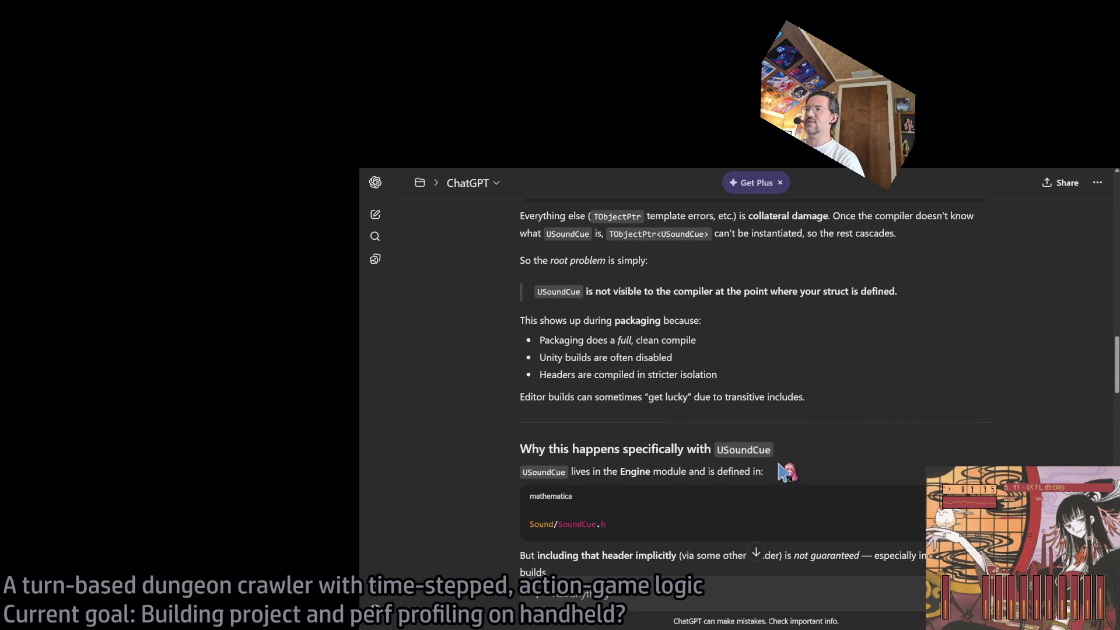
middle_click(923, 390)
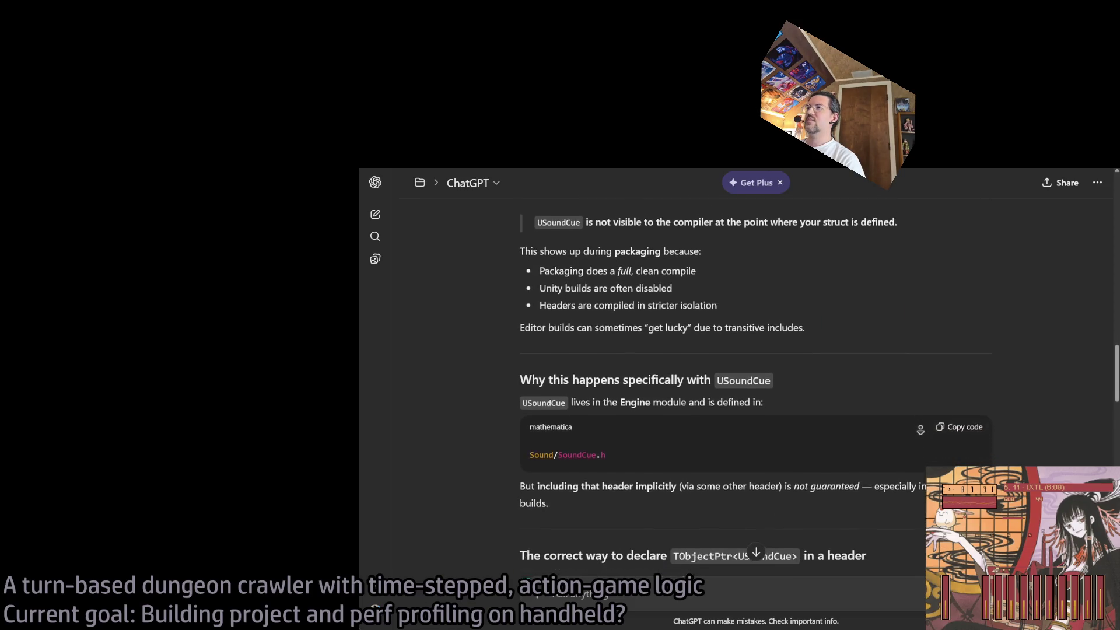
left_click(901, 436)
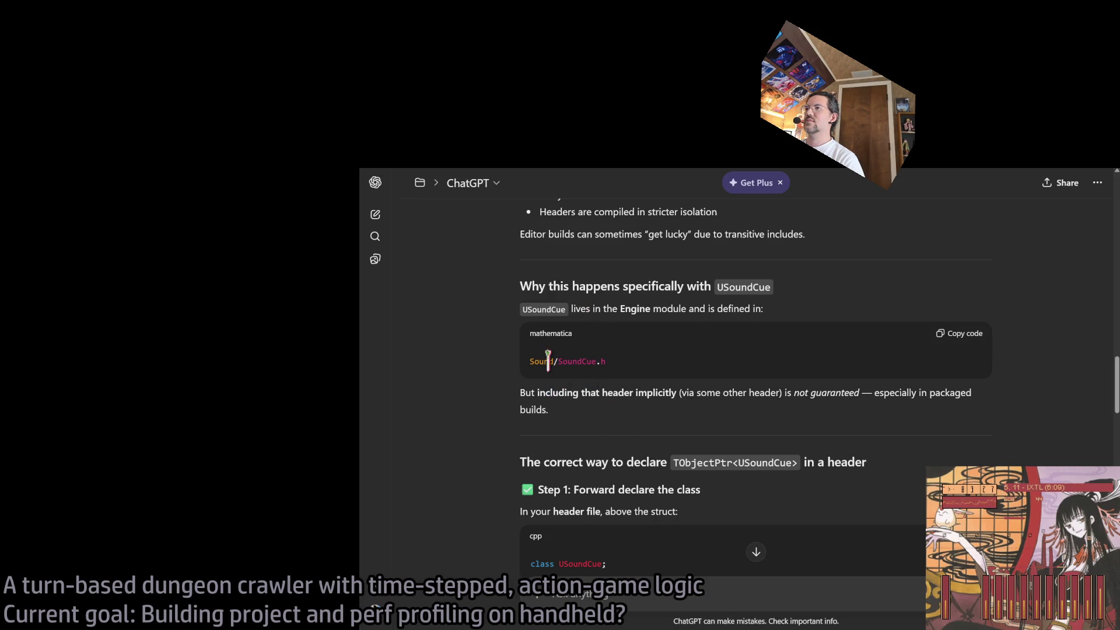
left_click_drag(525, 395, 640, 414)
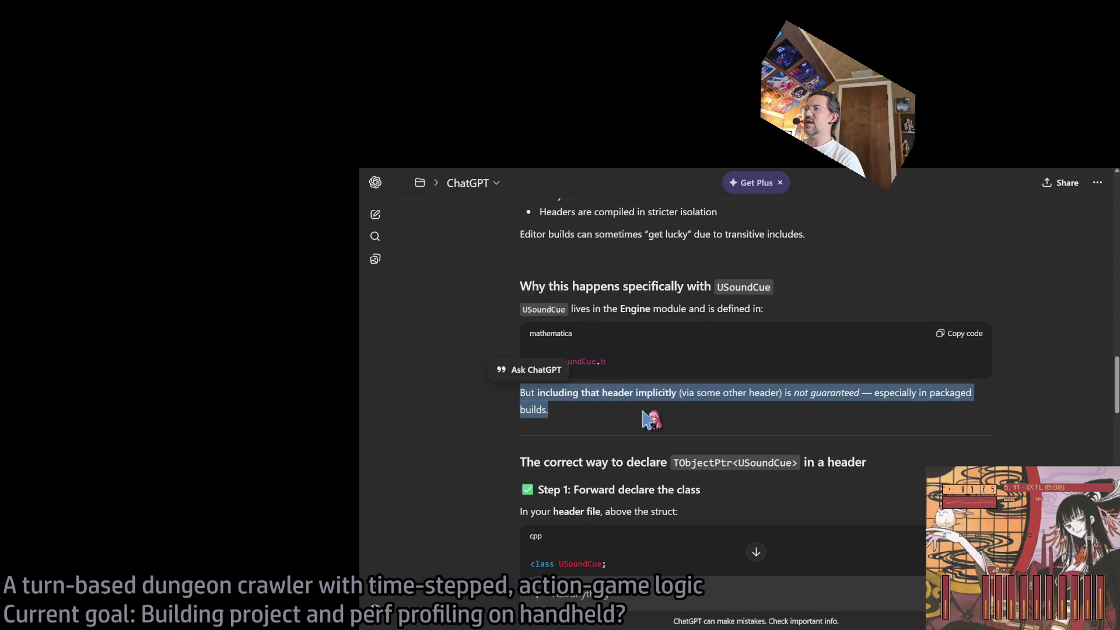
left_click(642, 415)
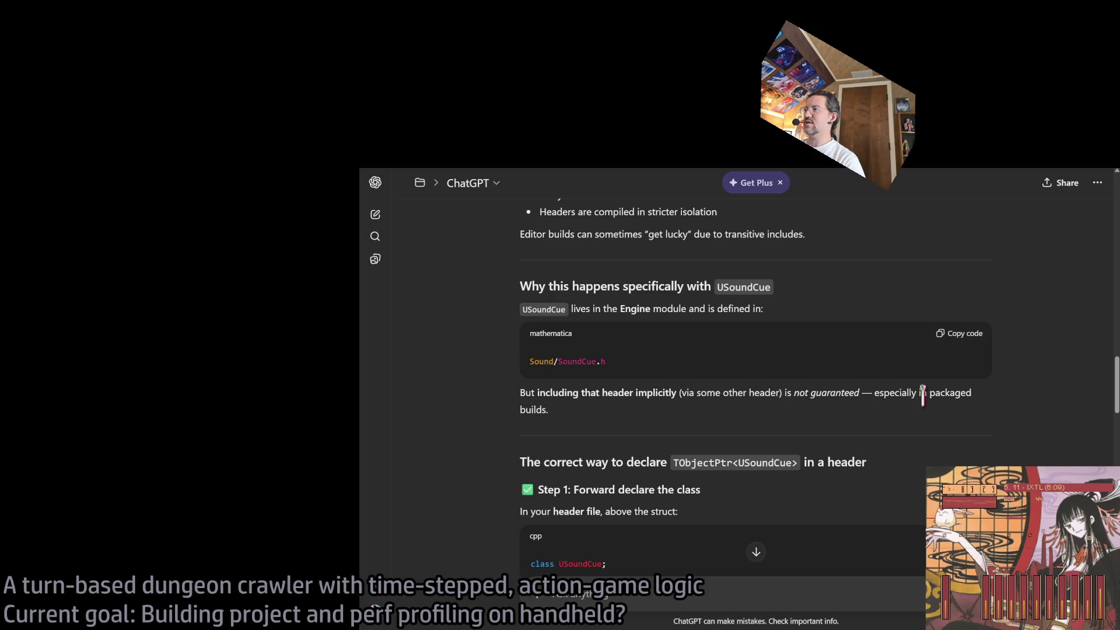
scroll(576, 438, "down", 2)
scroll(579, 443, "down", 2)
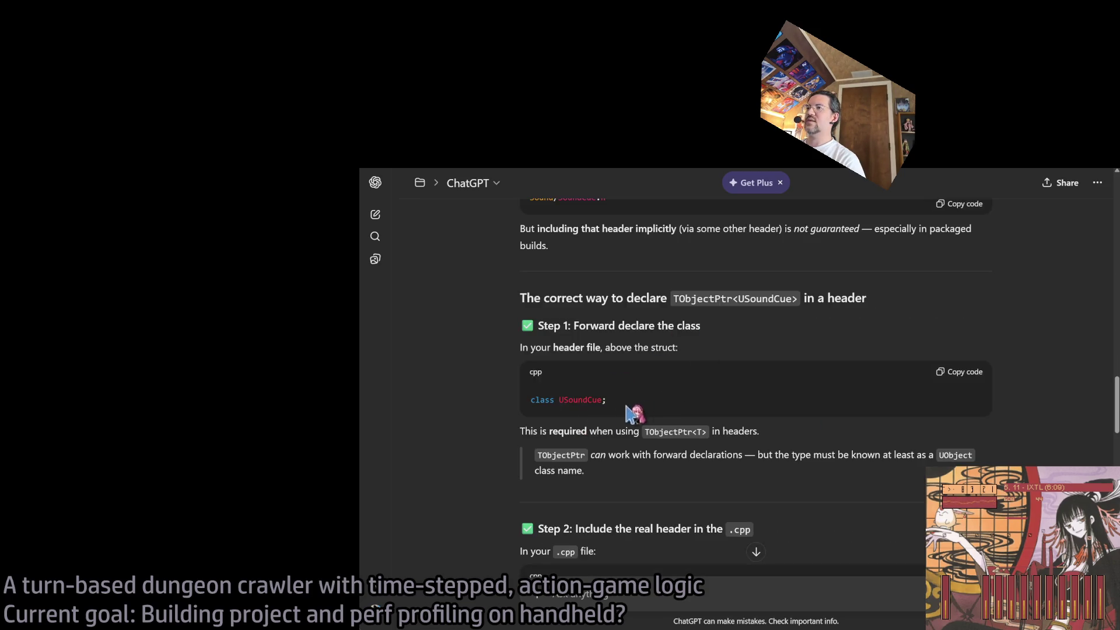
triple_click(533, 347)
left_click(626, 412)
scroll(683, 400, "down", 3)
scroll(576, 327, "up", 3)
left_click_drag(539, 399, 635, 407)
left_click(566, 432)
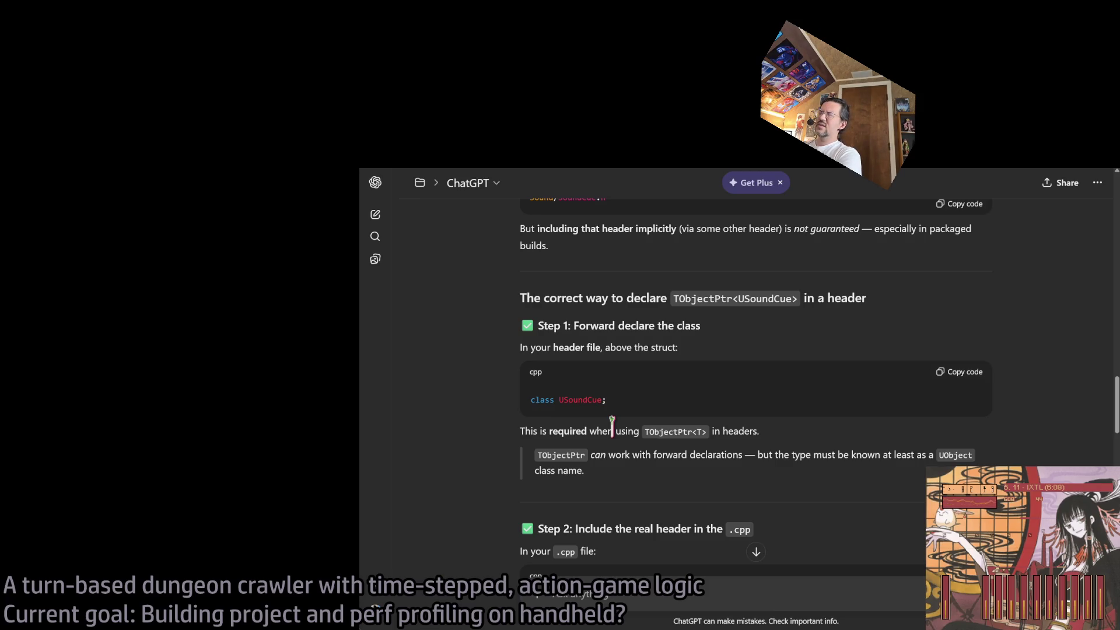
scroll(650, 369, "down", 4)
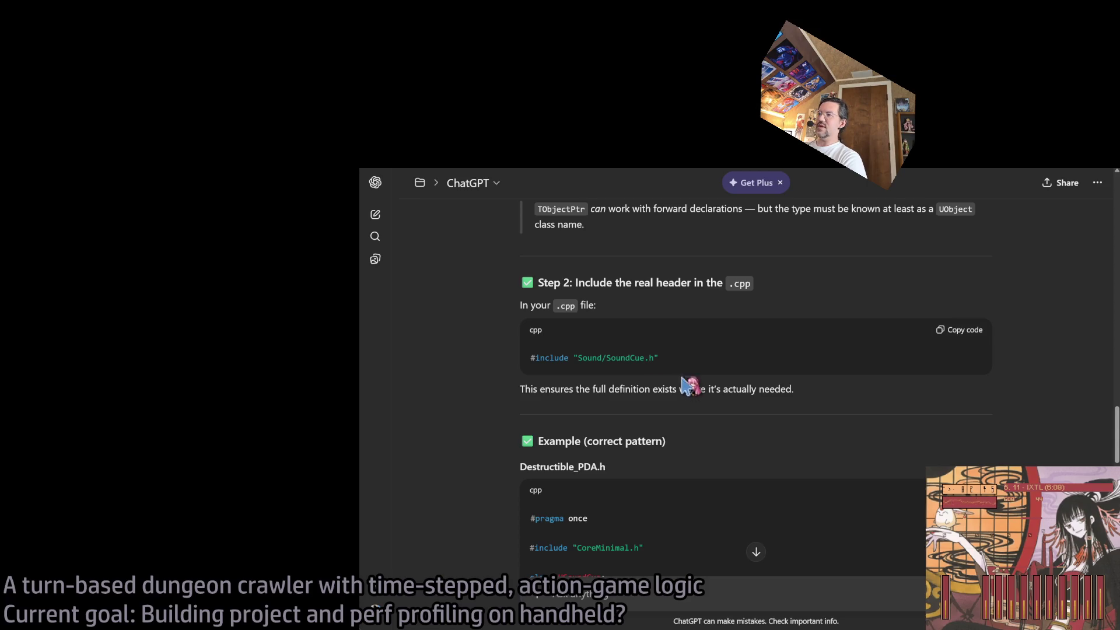
key("alt+Tab")
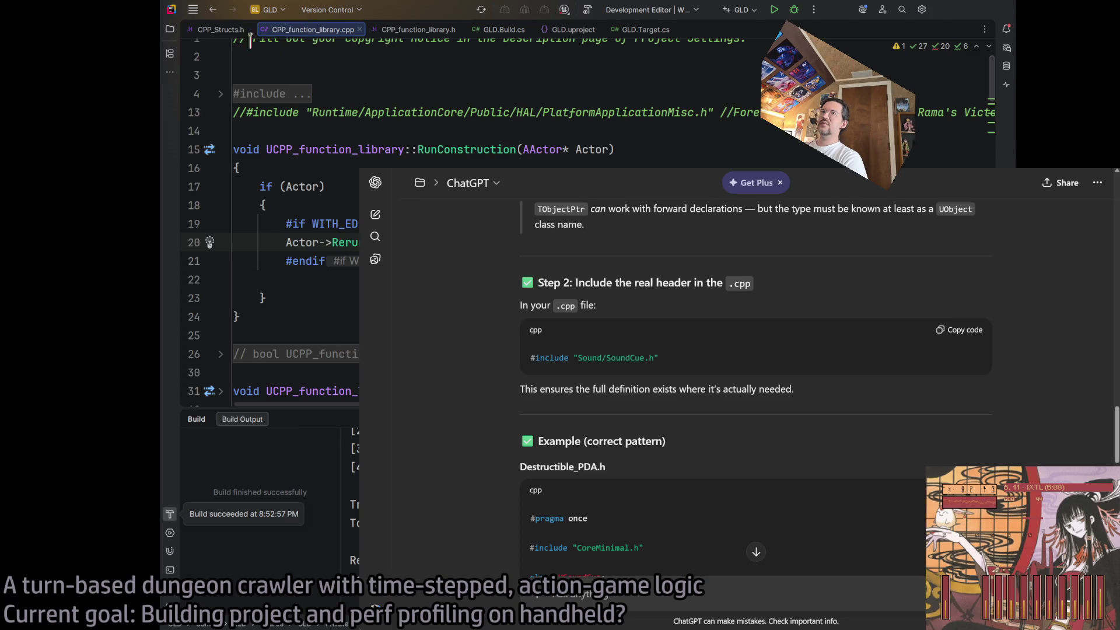
Close GLD.Build.cs and open Destructible_PDA.cpp from the solution tree
middle_click(500, 30)
left_click(170, 29)
scroll(300, 260, "up", 10)
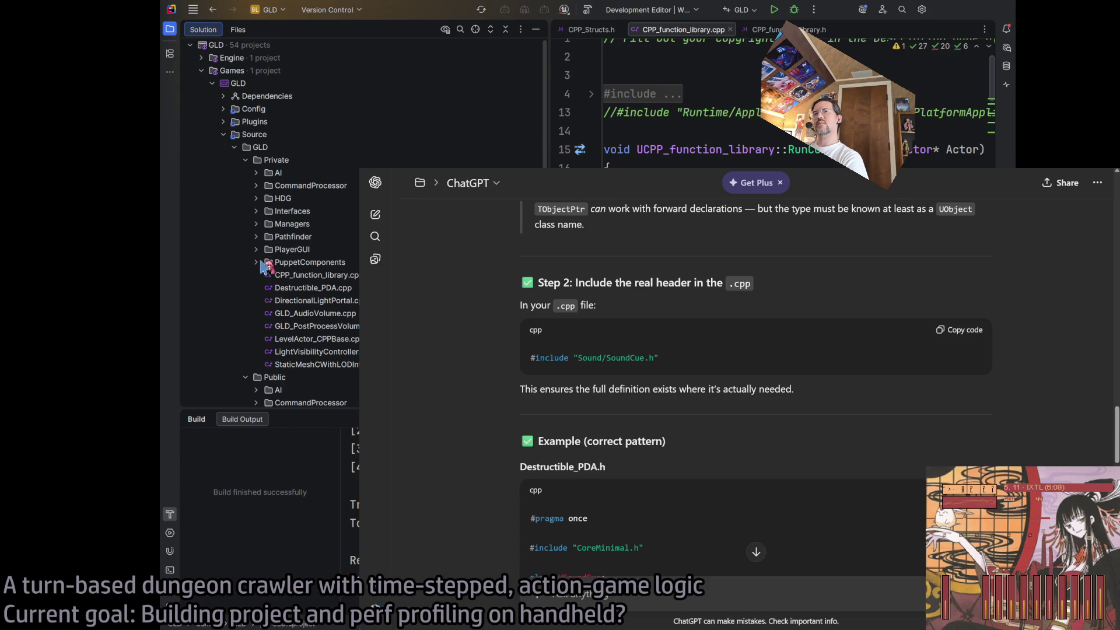
double_click(315, 288)
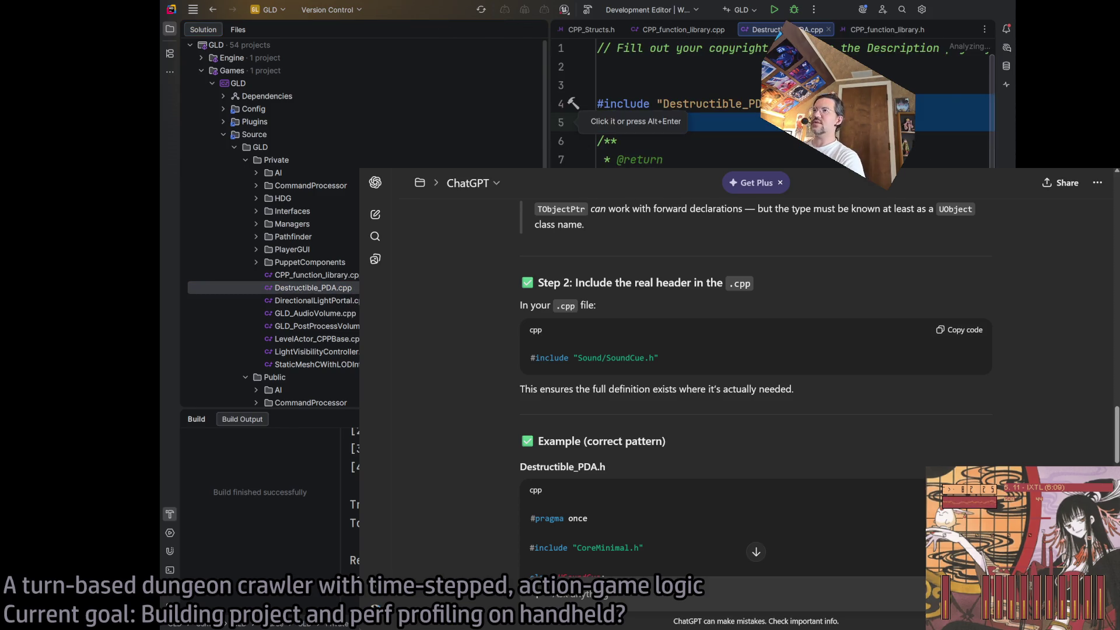
key("alt+1")
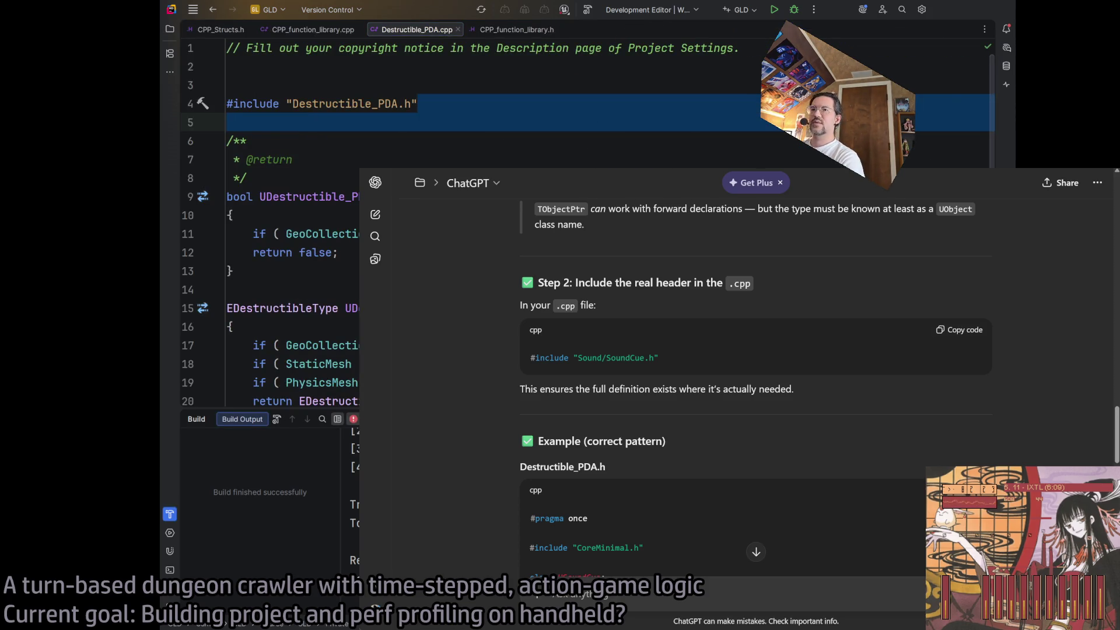
key("shift+Escape")
Jump from IsValidDestructible to its declaration in Destructible_PDA.h
key("alt+Tab")
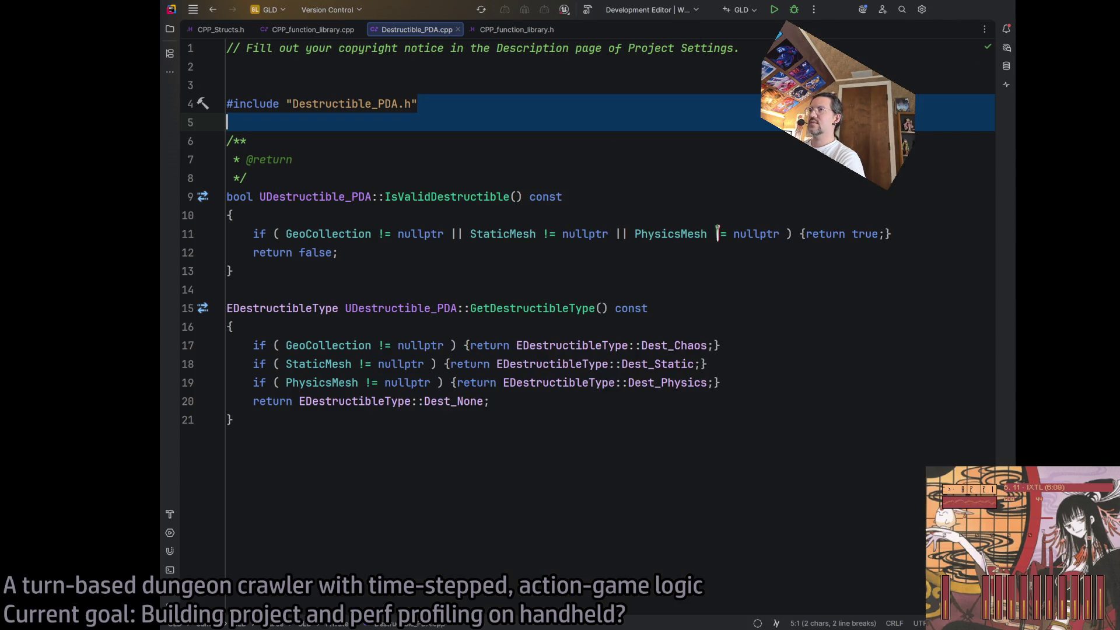
left_click(377, 104)
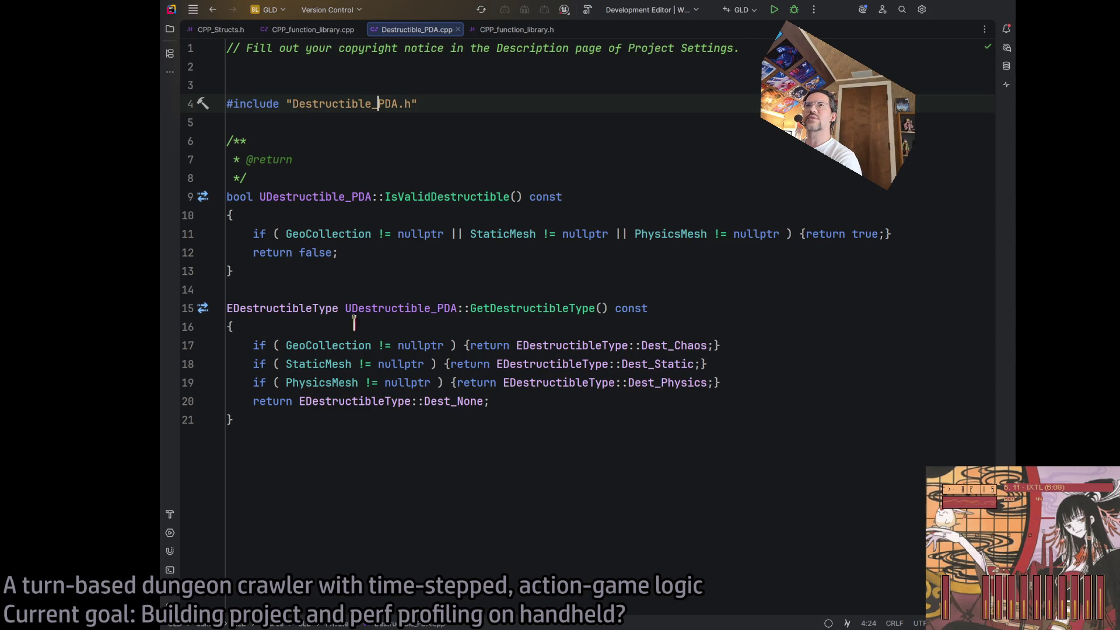
left_click(169, 28)
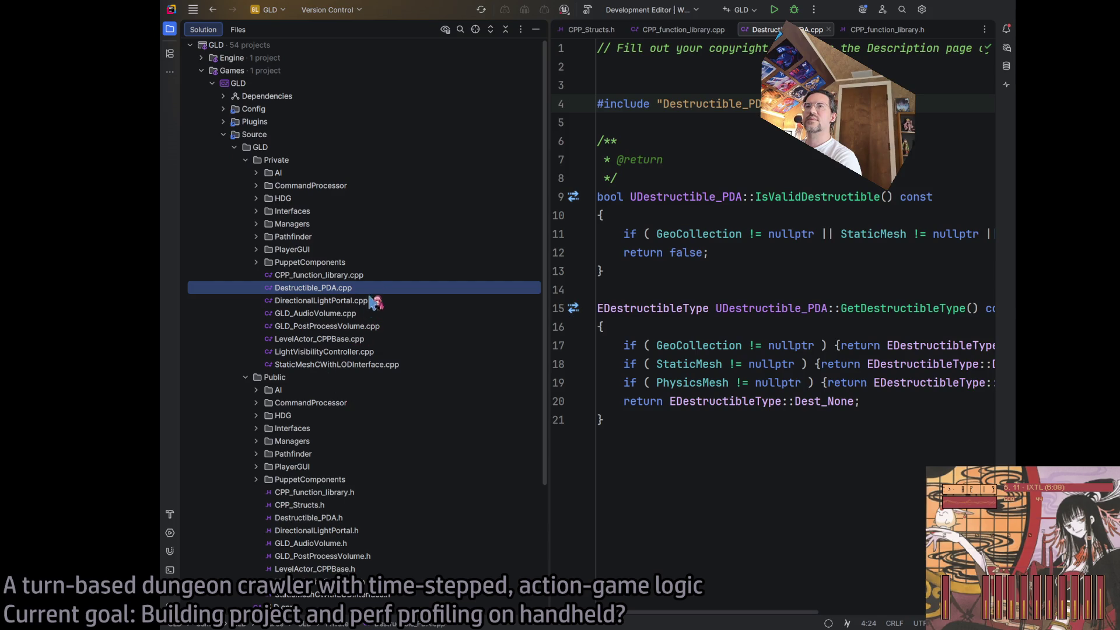
left_click(170, 29)
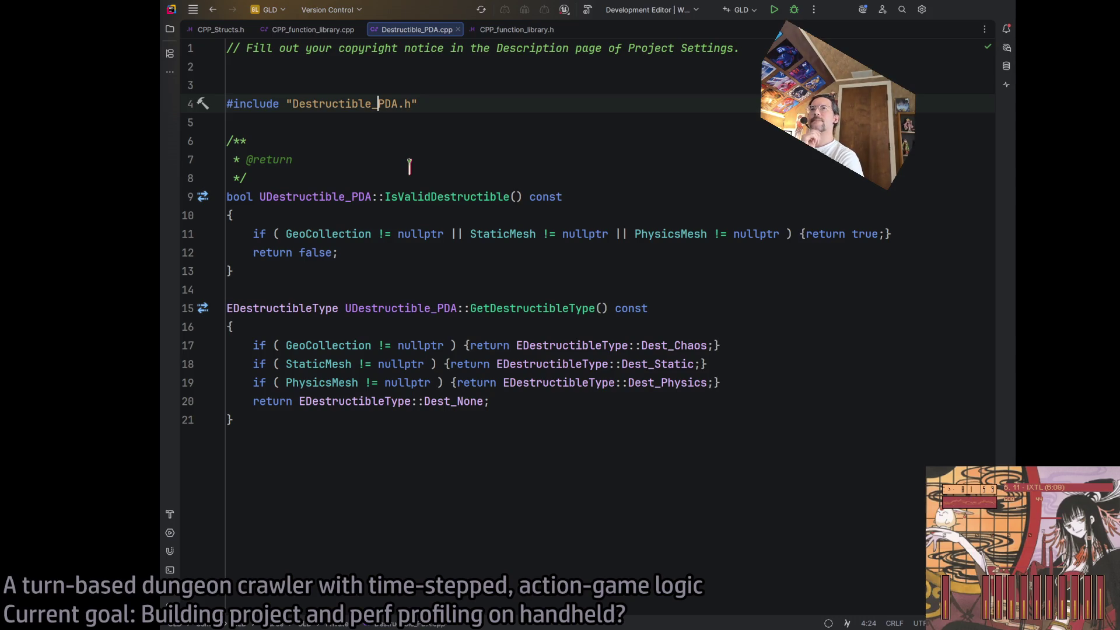
left_click(320, 197)
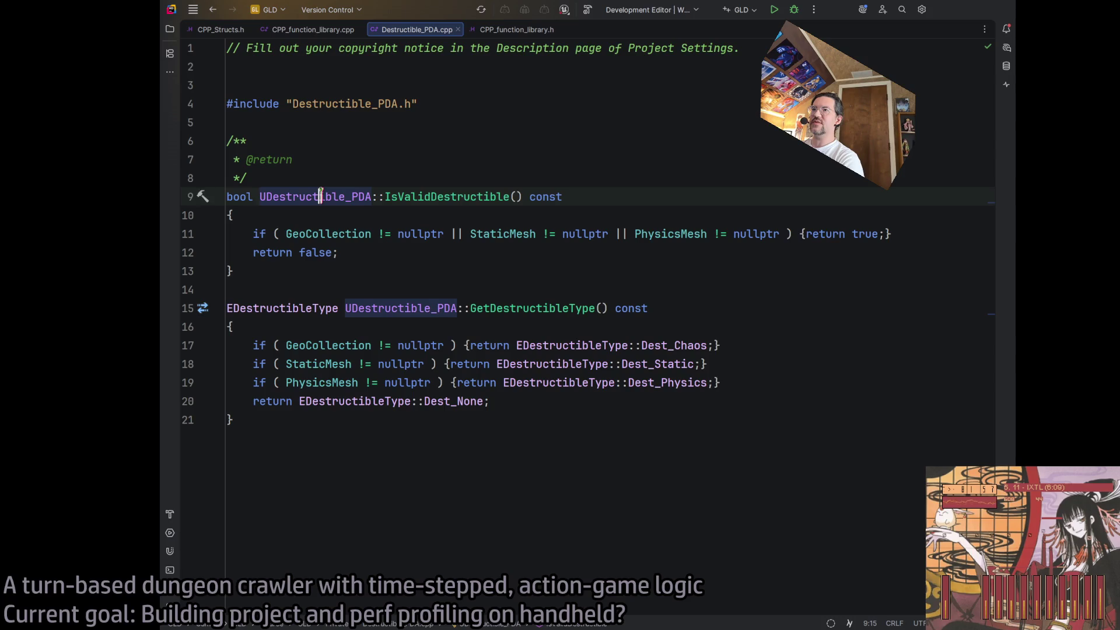
left_click(437, 197)
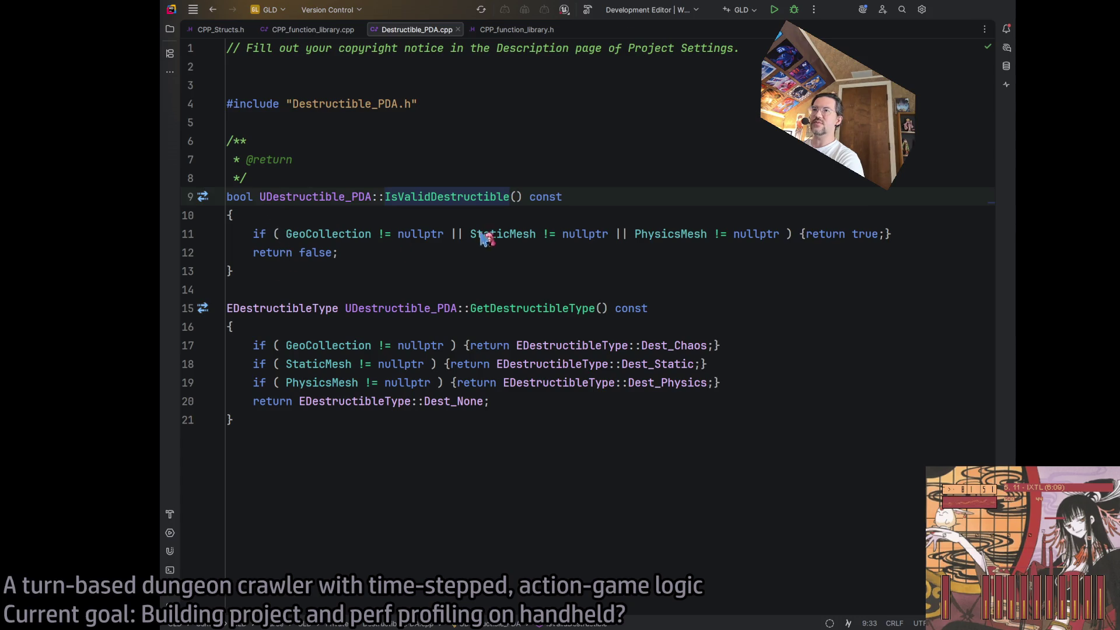
key("ctrl+b")
scroll(475, 328, "up", 15)
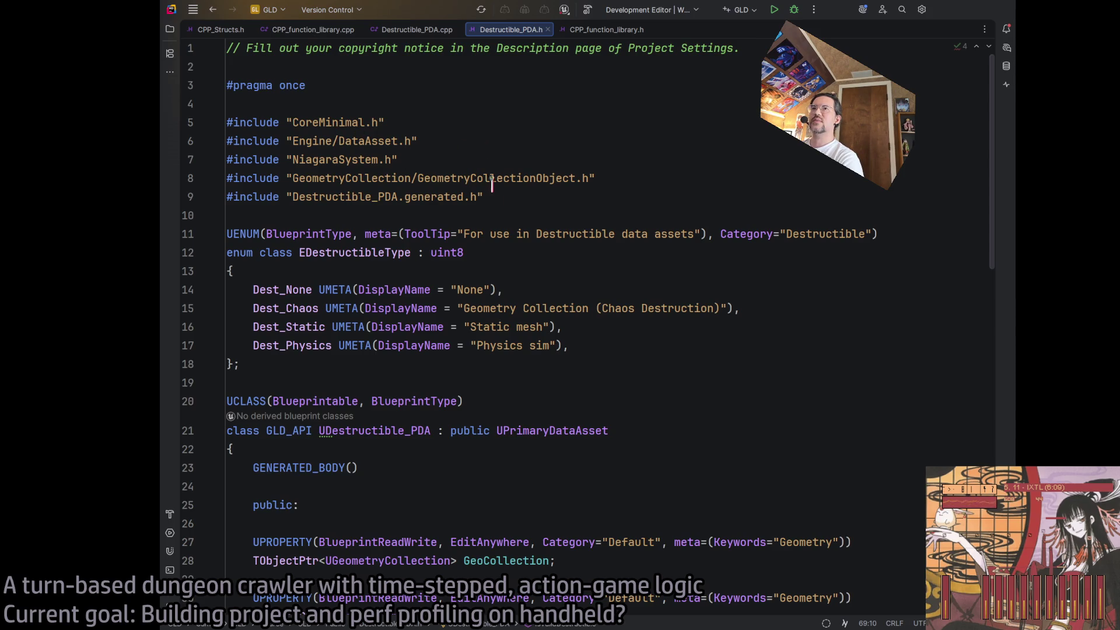
Paste ChatGPT's "Sound/SoundCue.h" include into Destructible_PDA.h after the NiagaraSystem include
scroll(492, 184, "down", 13)
scroll(365, 280, "up", 2)
scroll(396, 315, "down", 3)
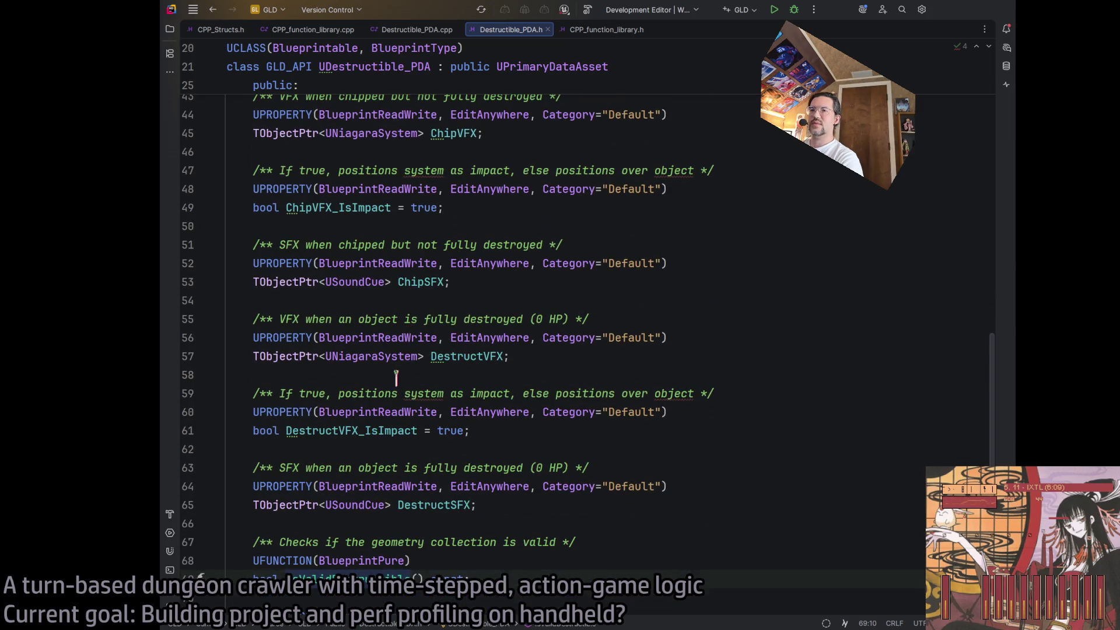
scroll(400, 373, "up", 14)
left_click(442, 153)
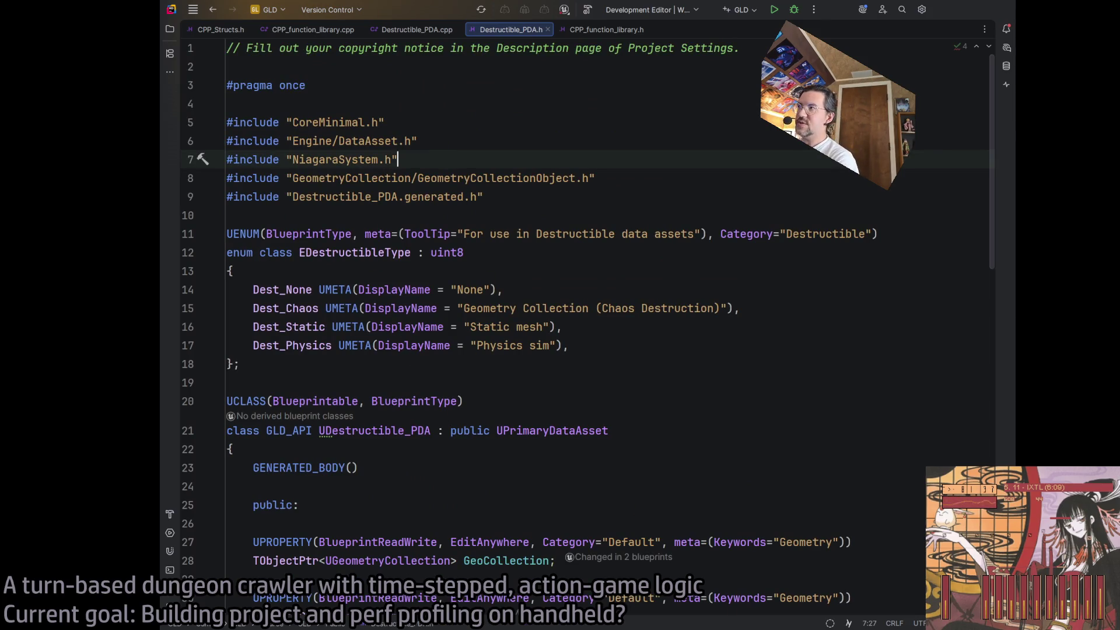
key("alt+Tab")
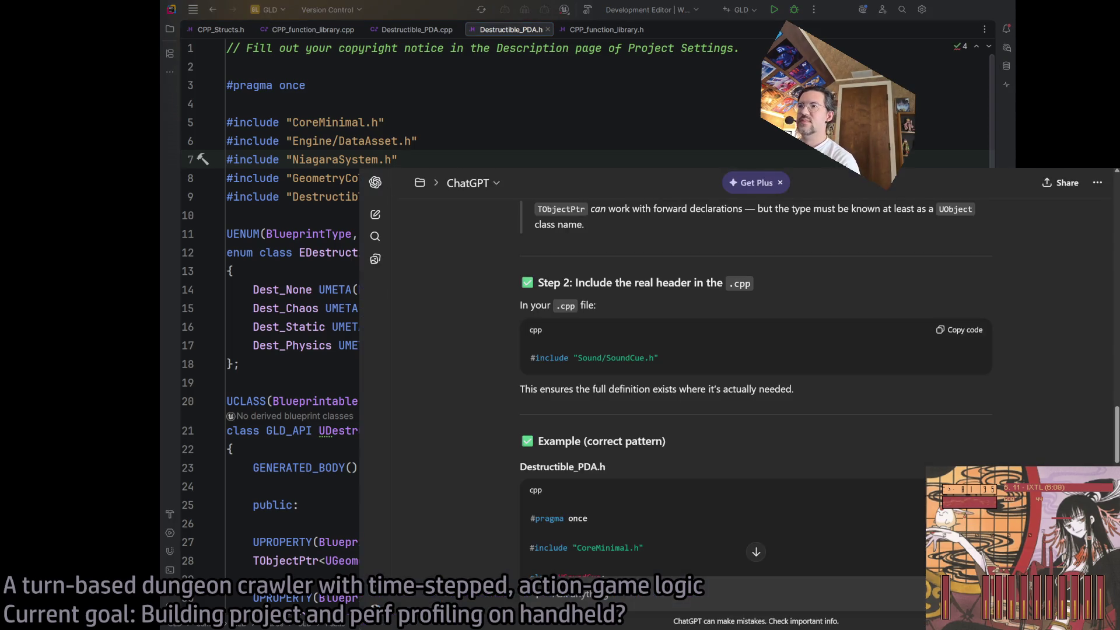
triple_click(650, 357)
key("ctrl+c")
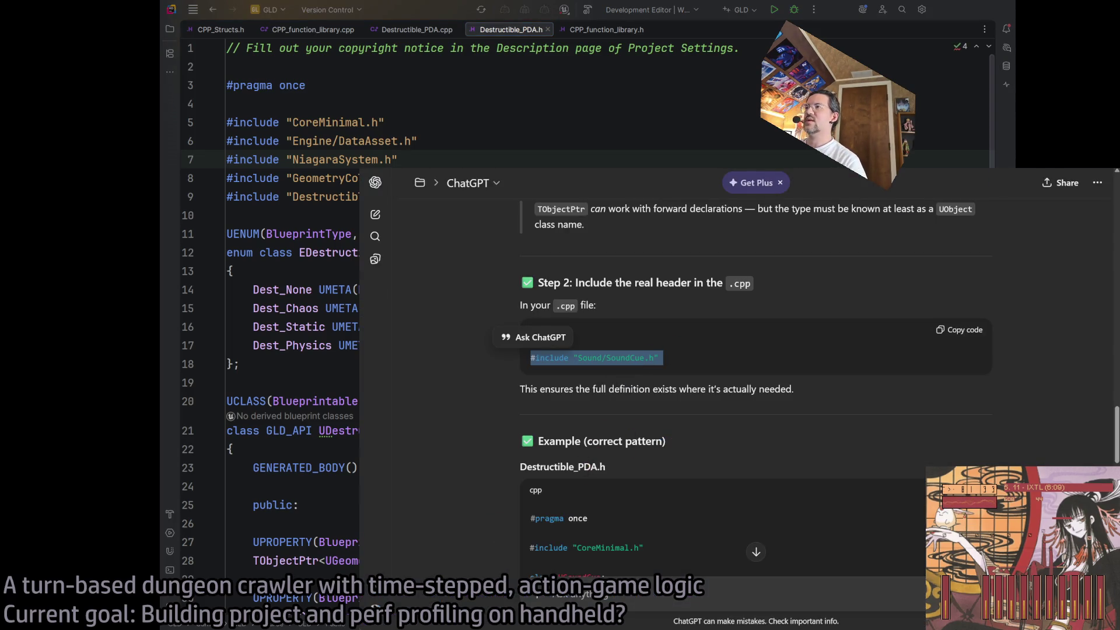
key("alt+Tab")
key("ctrl+v")
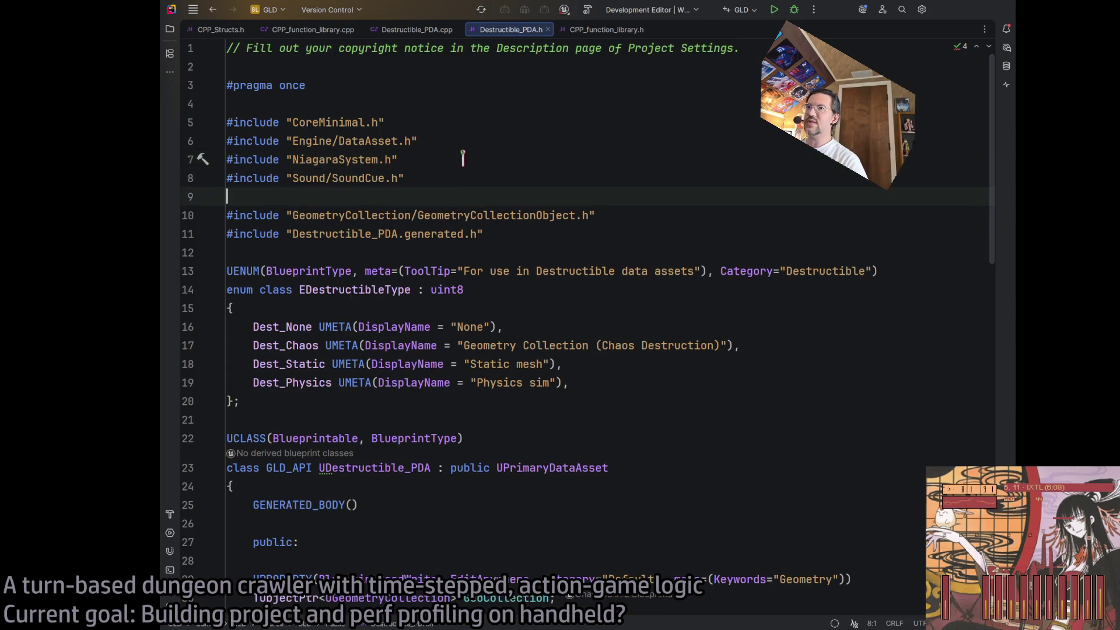
key("Delete")
Build the GLD project from the Rider toolbar
left_click(519, 177)
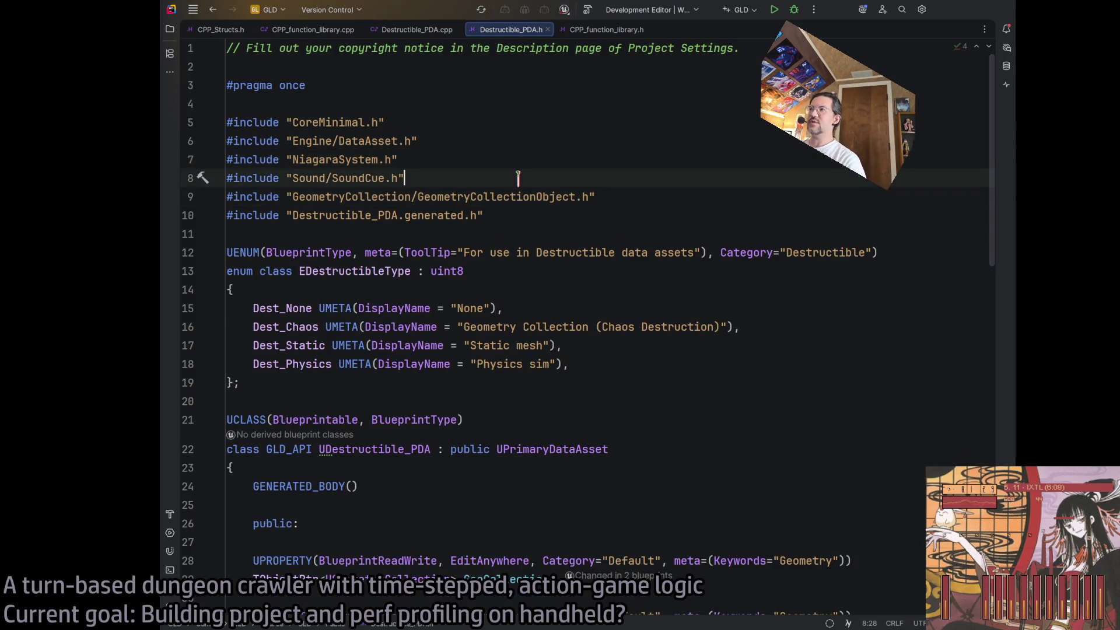
left_click(537, 197)
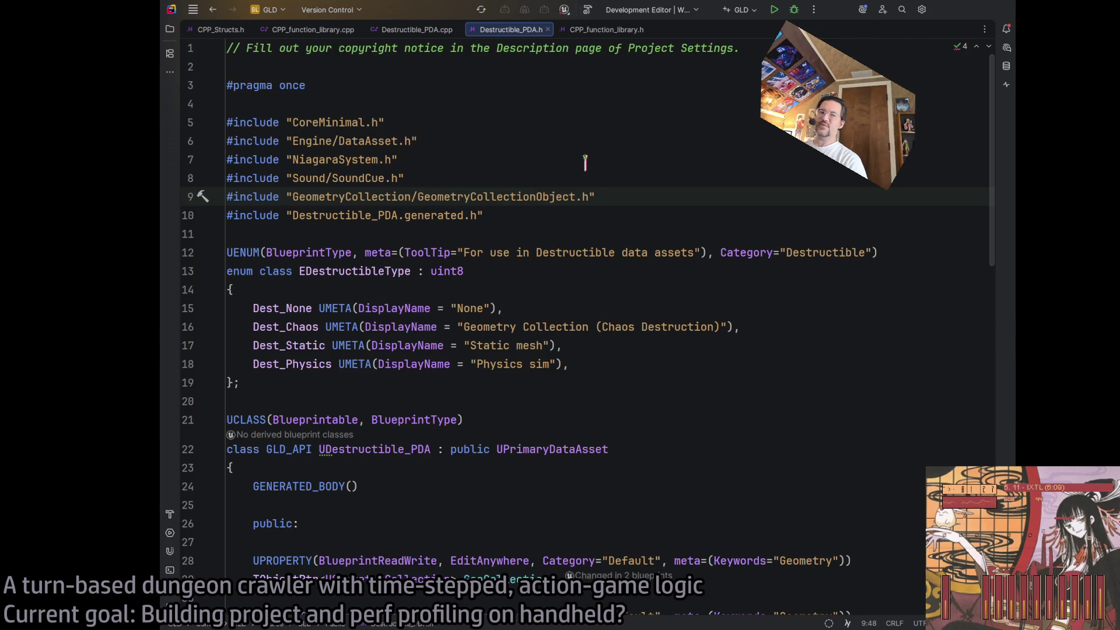
left_click(588, 10)
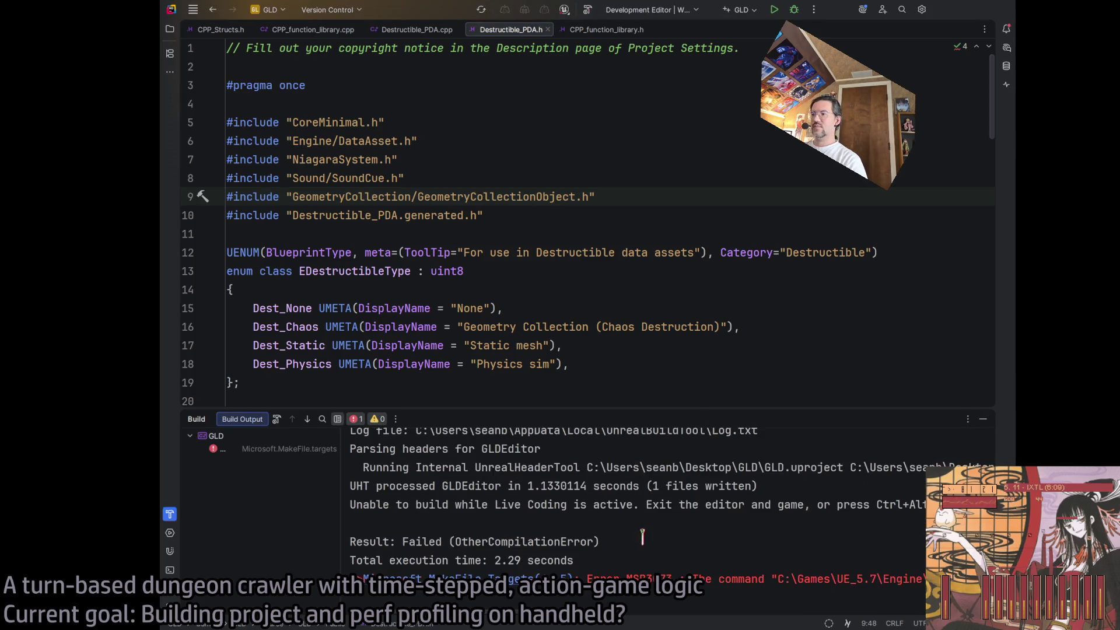
Rebuild the GLD project with the Build hammer again
left_click(588, 9)
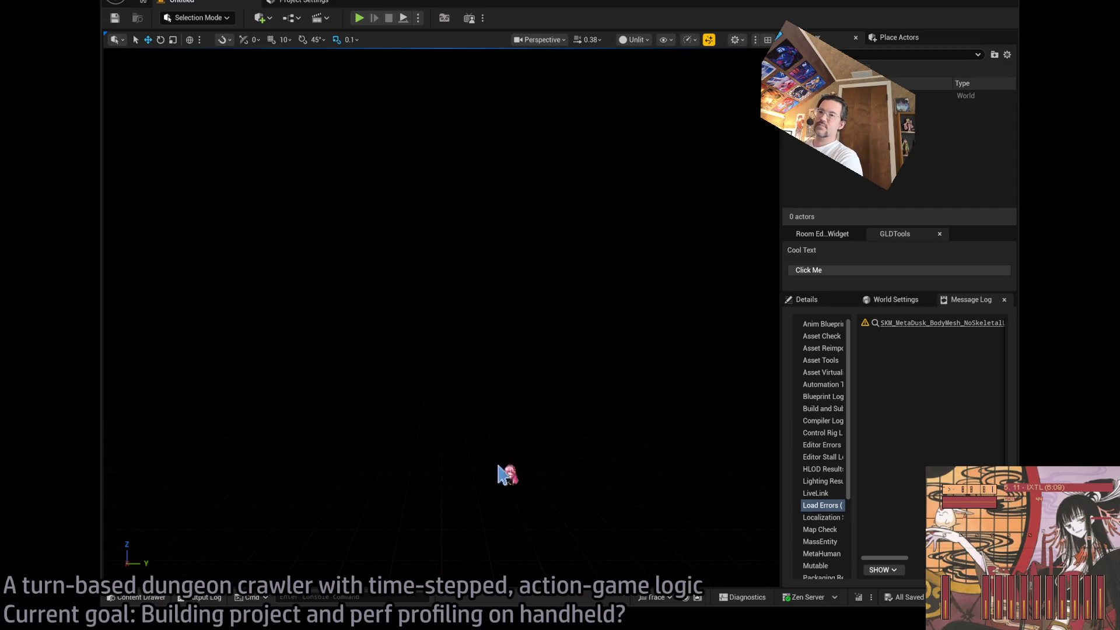
Read the Output Log's missing HistoryManager and PlacedEditorUtilityBase header errors
left_click(209, 598)
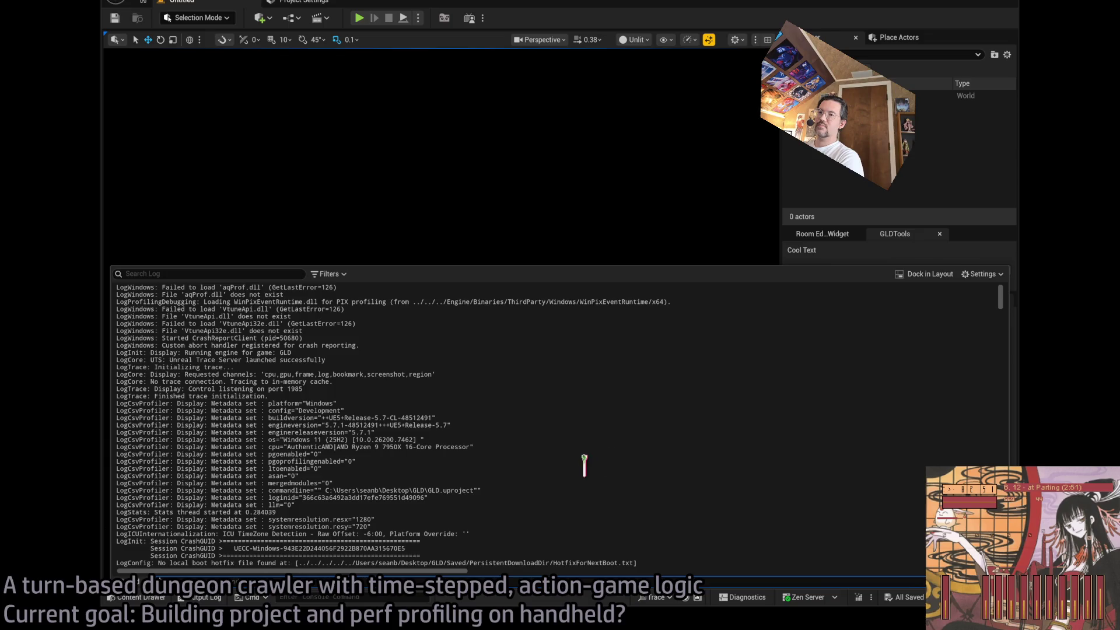
scroll(583, 461, "down", 1)
left_click_drag(1010, 298, 1005, 560)
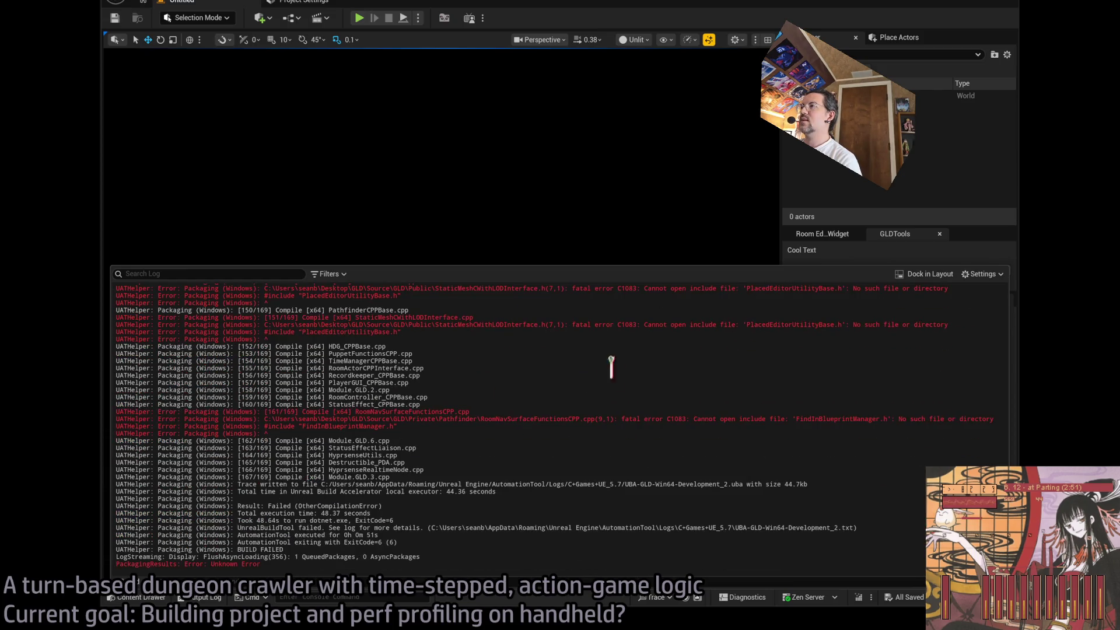
scroll(538, 495, "up", 6)
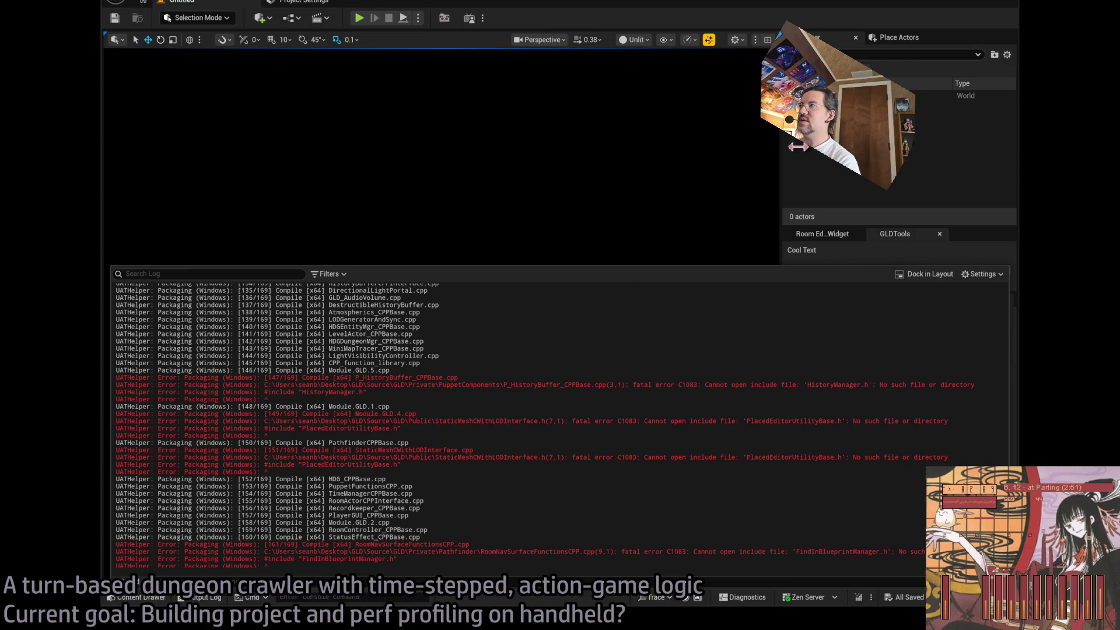
Minimize the Unreal Editor, briefly restoring it to show the Content Browser
left_click(973, 4)
key("alt+Tab")
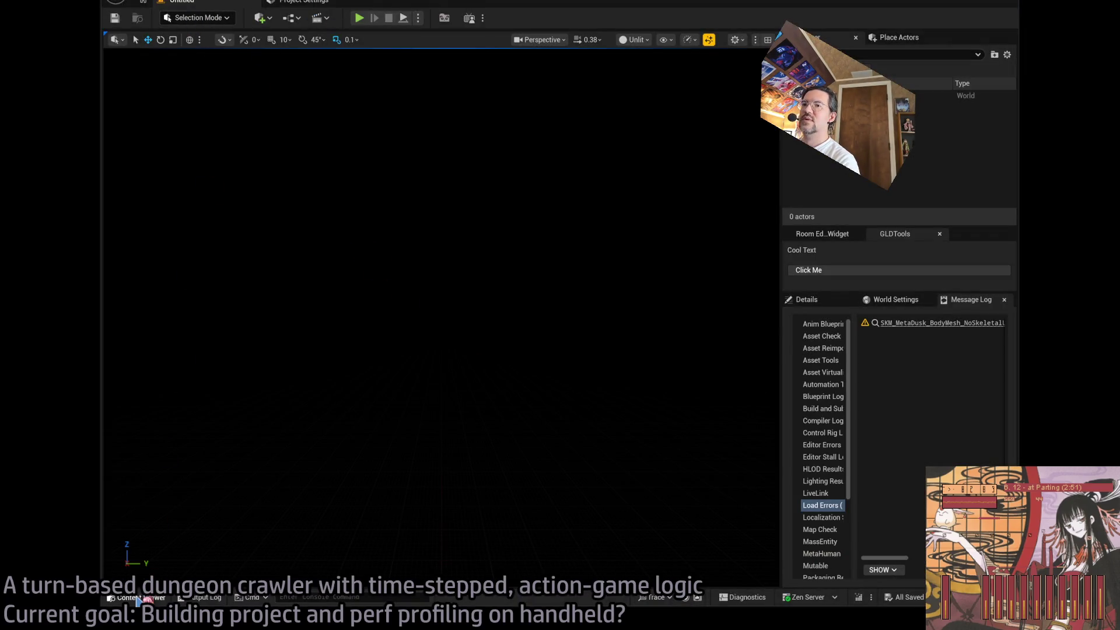
left_click(140, 597)
left_click(977, 3)
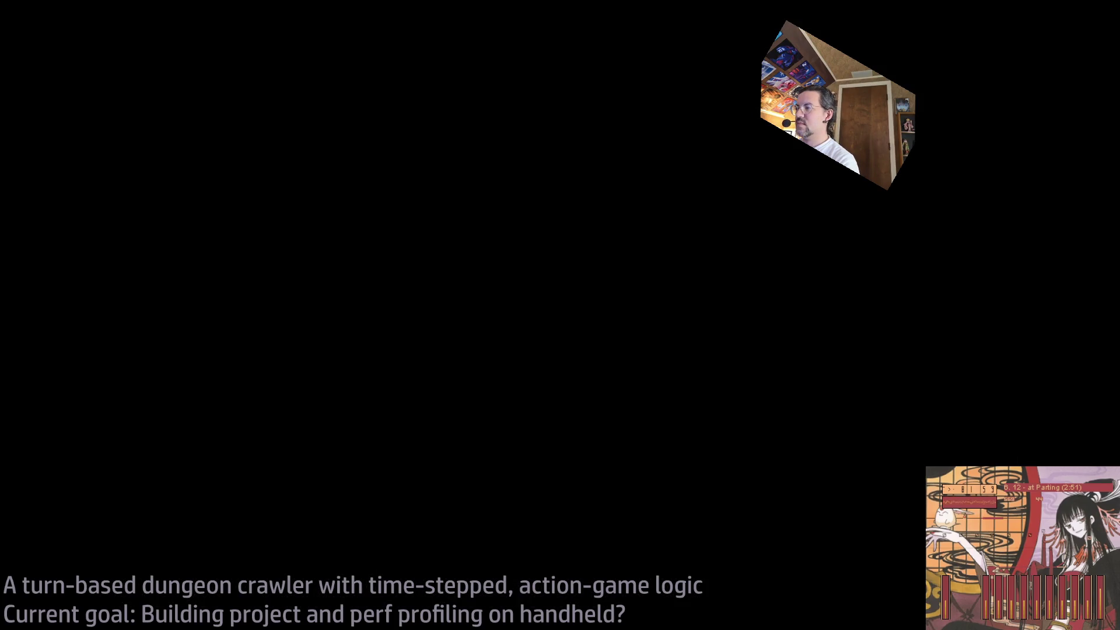
Return to Rider and show the GLD solution tree beside Destructible_PDA.h
key("alt+Tab")
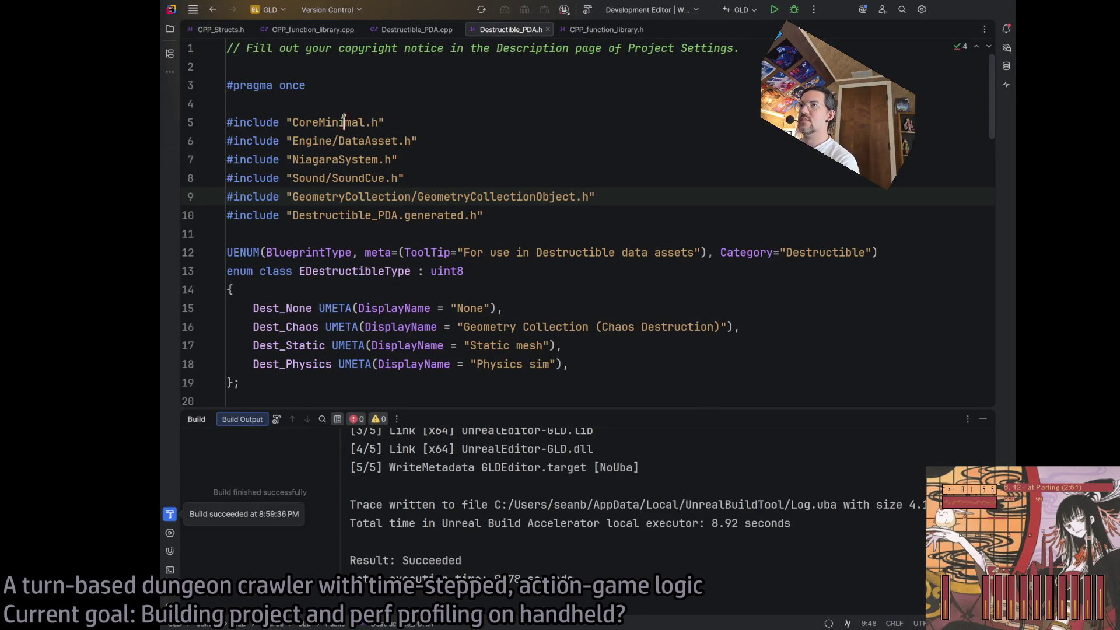
left_click(170, 29)
left_click(169, 28)
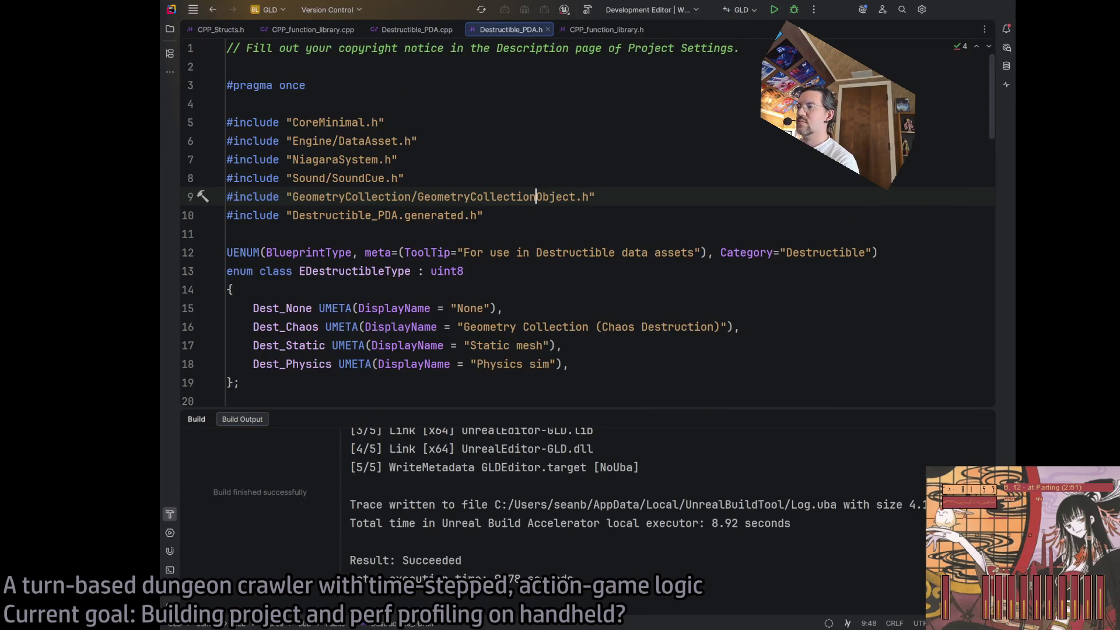
key("alt+Tab")
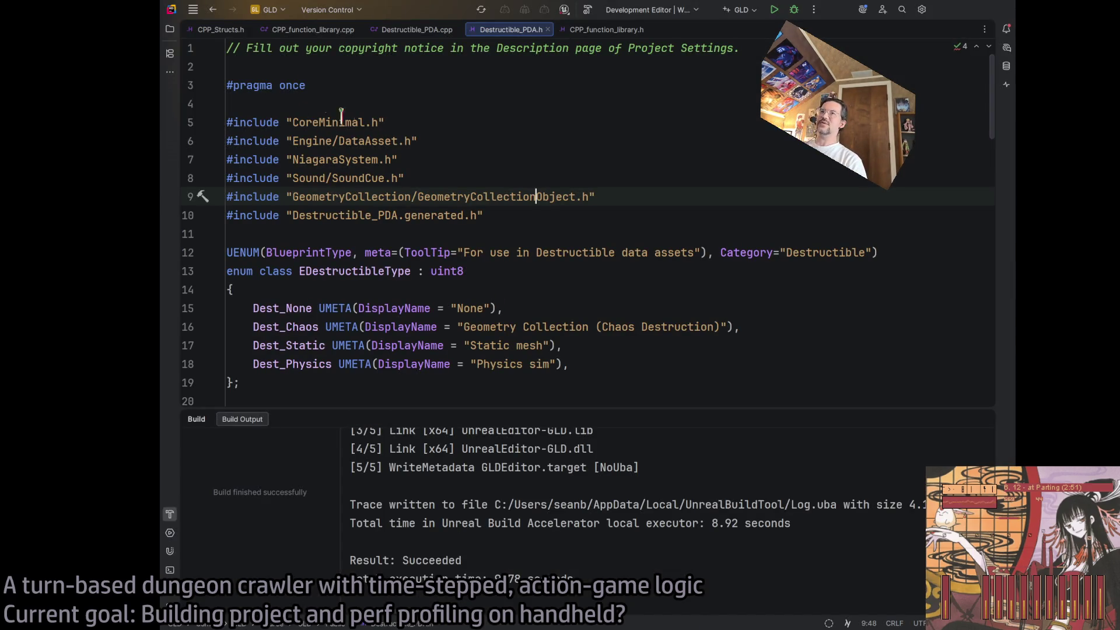
left_click(169, 29)
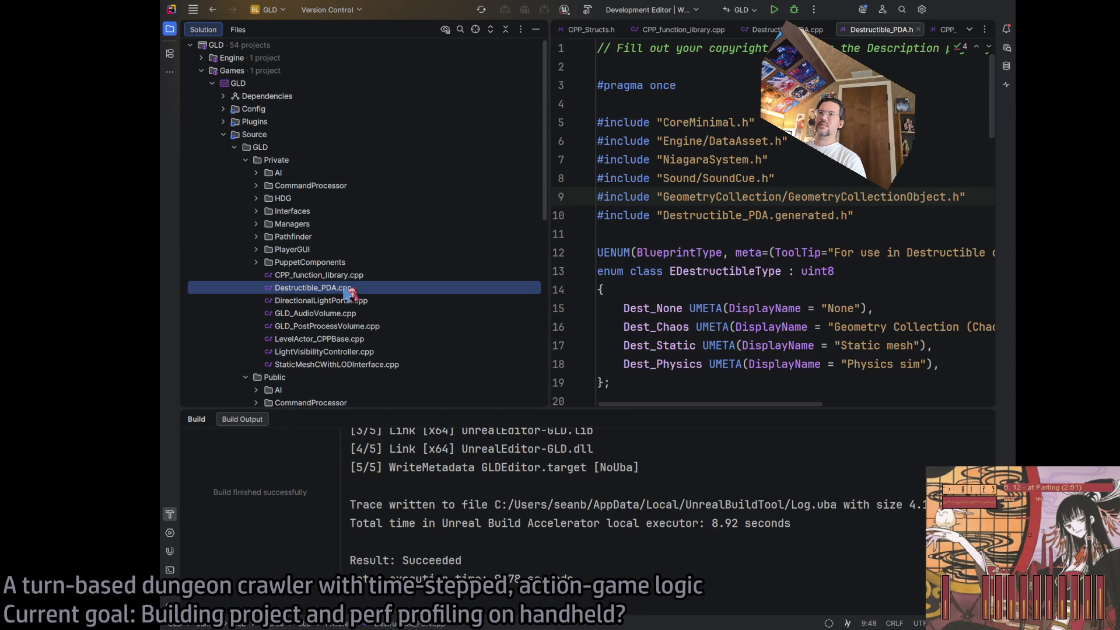
Select the GLD project root in the solution tree, staying on Destructible_PDA.h
scroll(954, 32, "down", 2)
scroll(955, 32, "down", 2)
left_click(934, 29)
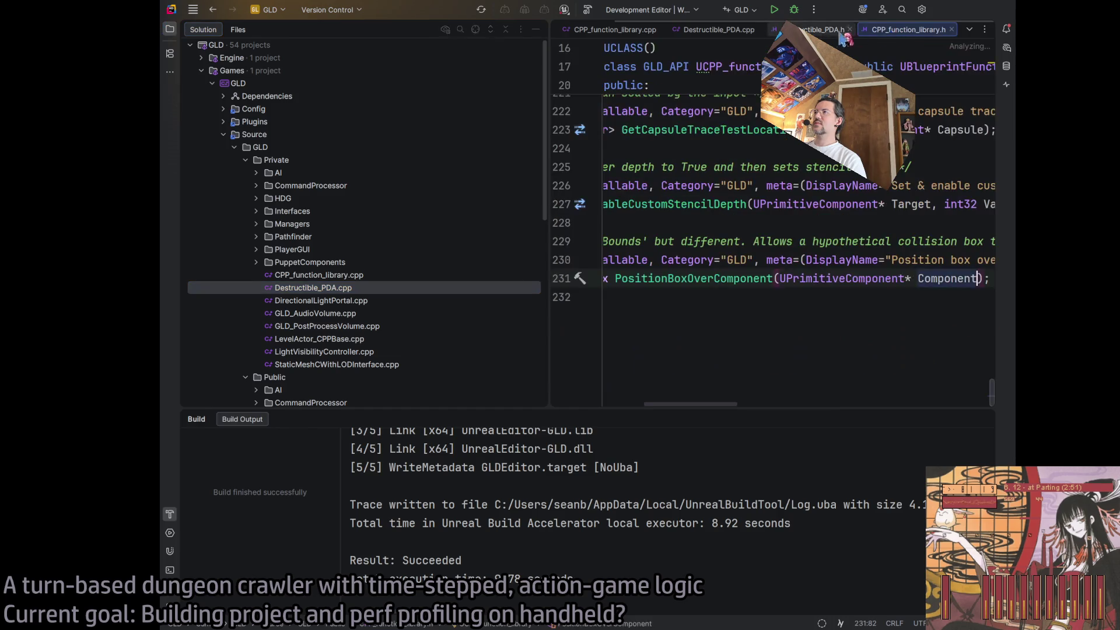
left_click(822, 29)
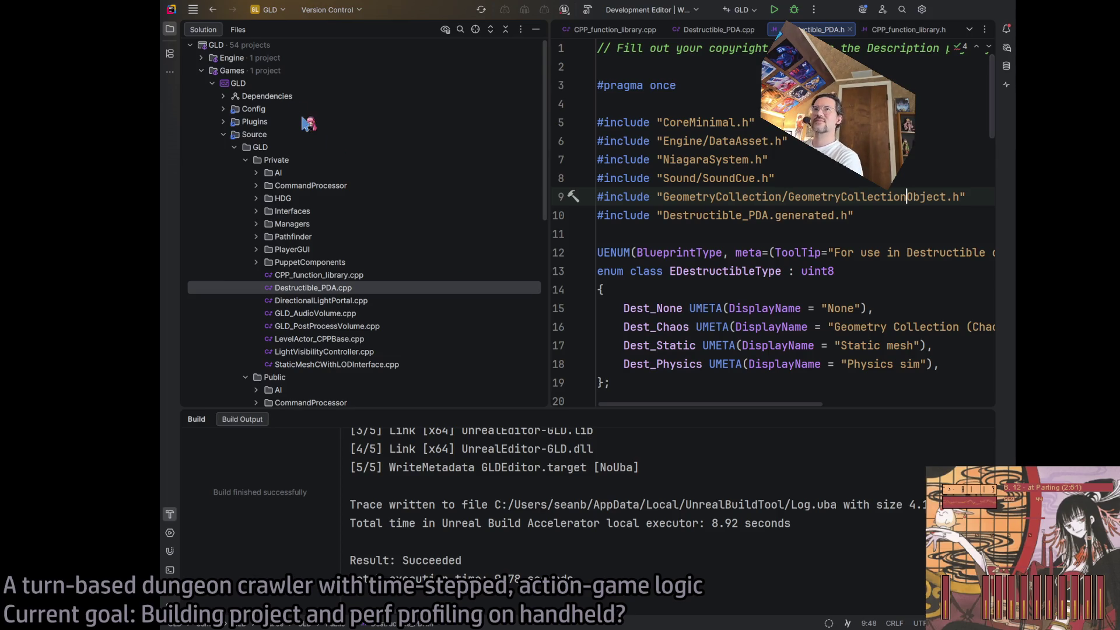
left_click(280, 32)
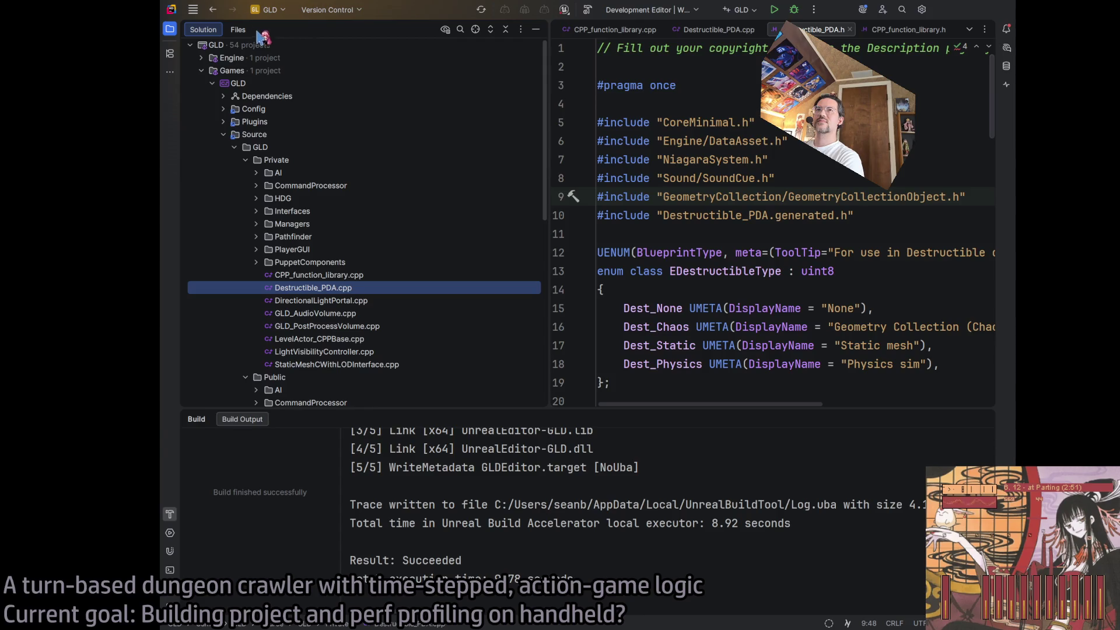
left_click(254, 84)
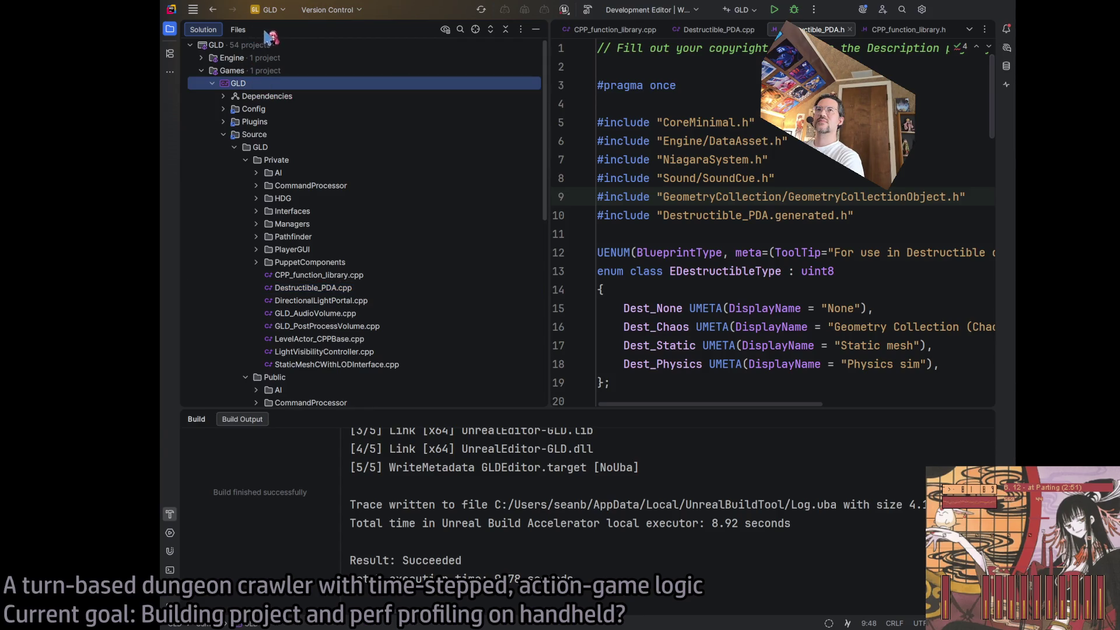
Search the solution tree for historymanager to locate HistoryManager.cpp and .h
left_click(460, 29)
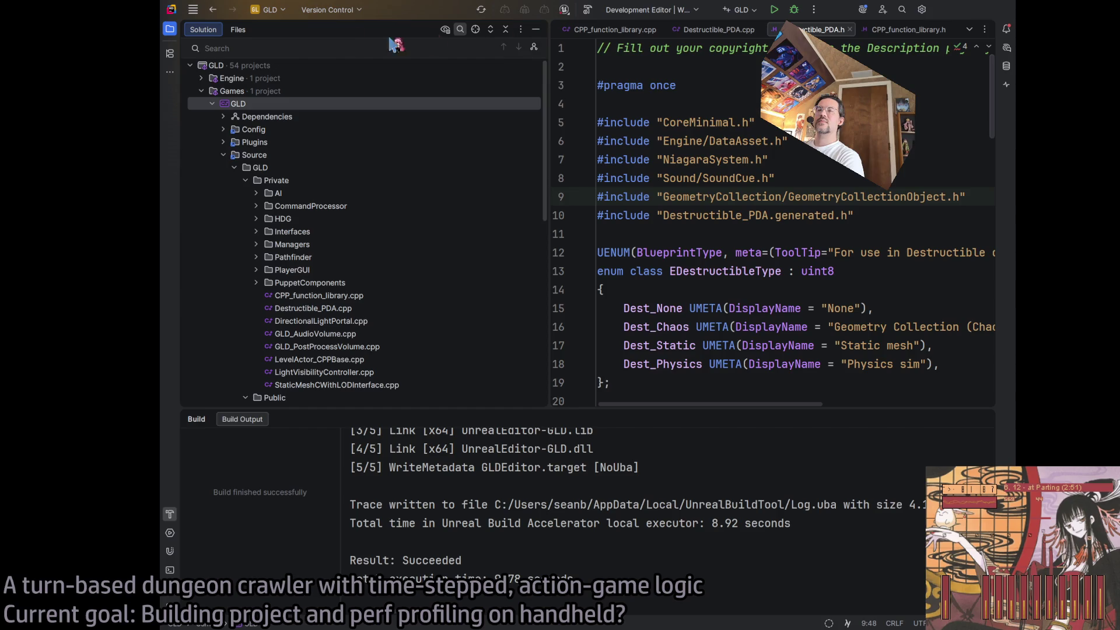
type("historymanager")
key("Return")
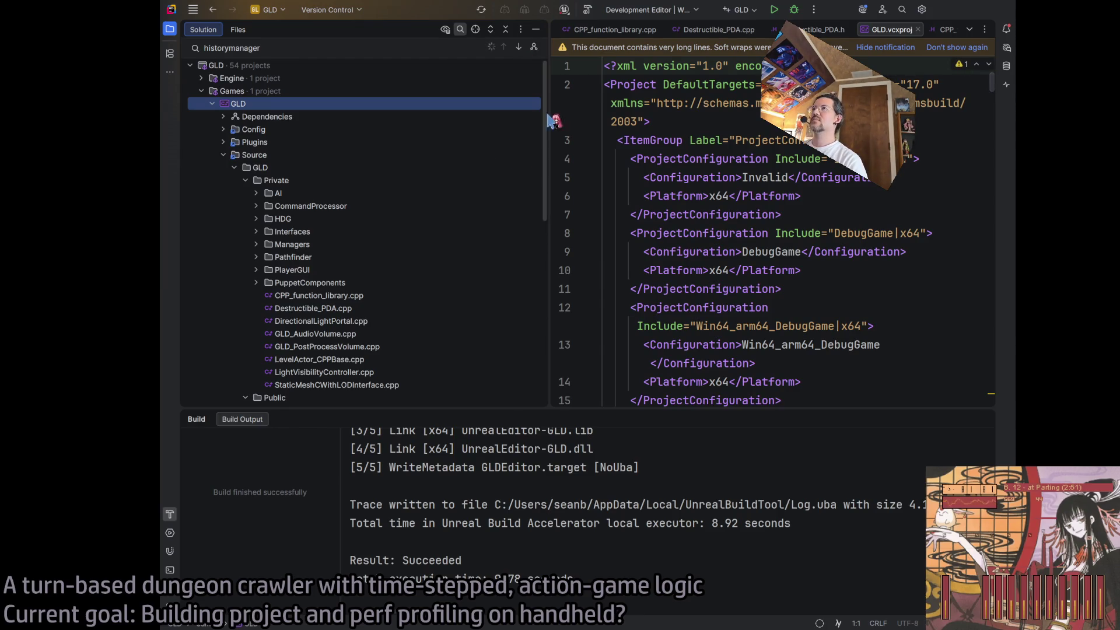
left_click(376, 232)
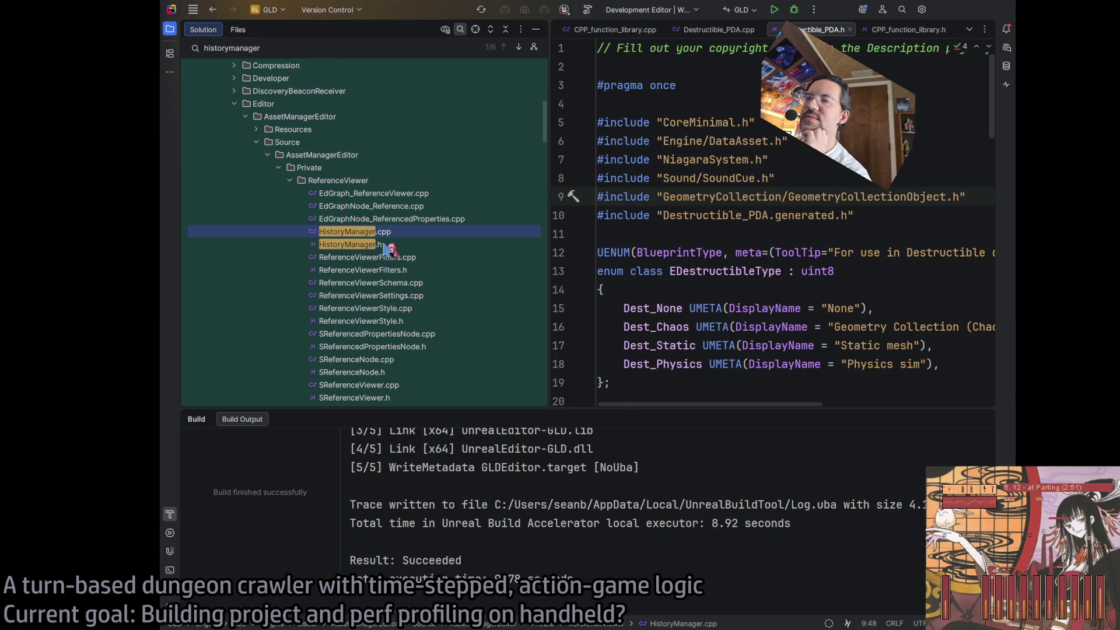
scroll(387, 248, "up", 8)
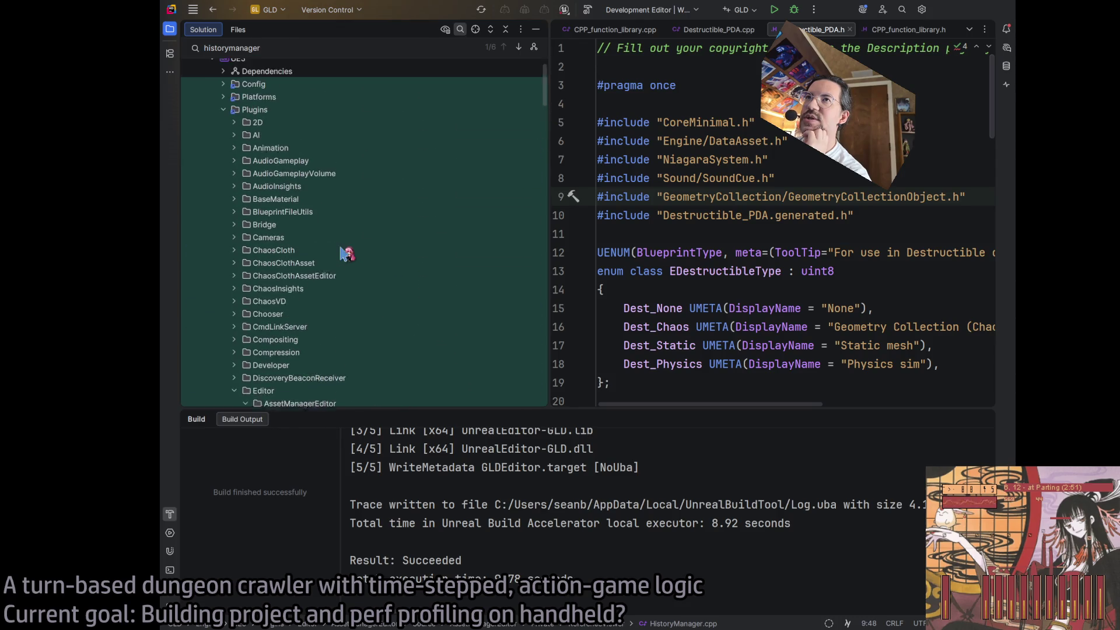
scroll(345, 252, "up", 2)
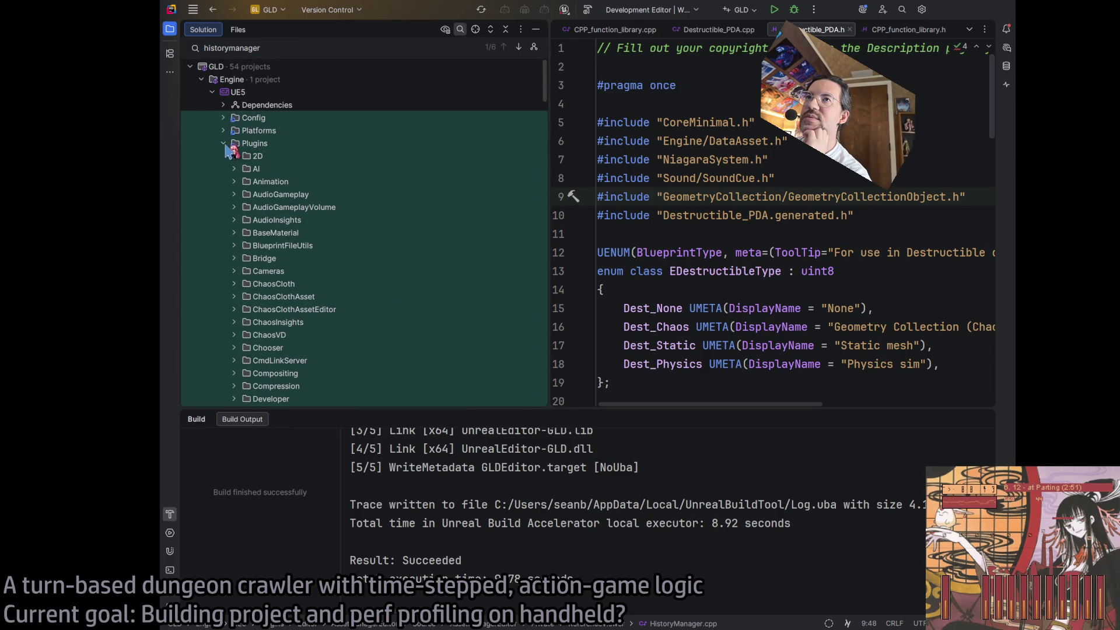
scroll(226, 150, "down", 7)
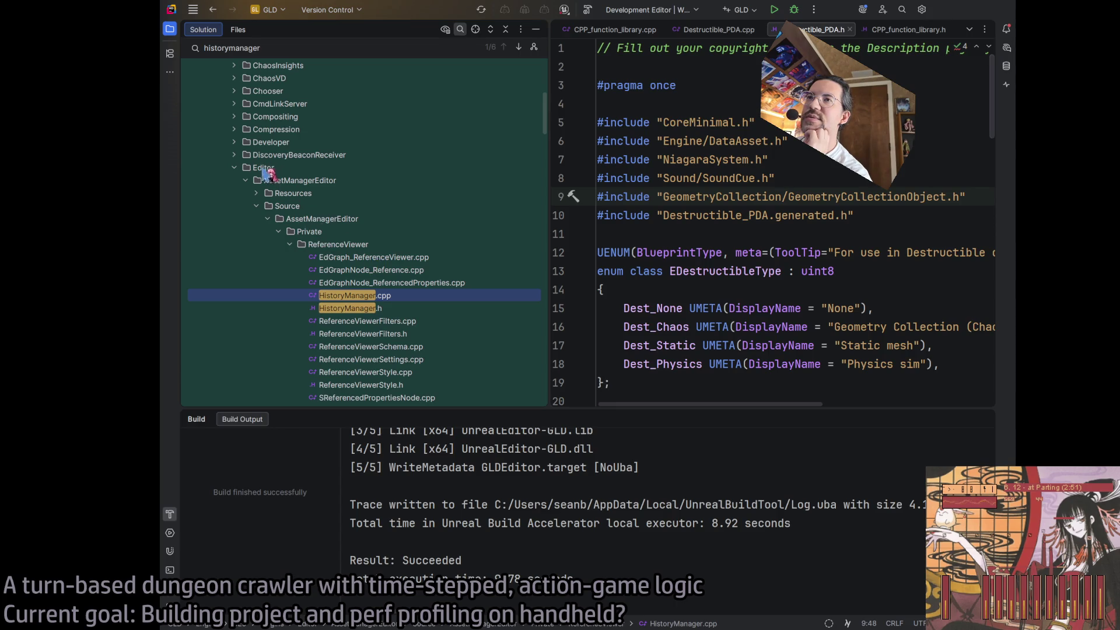